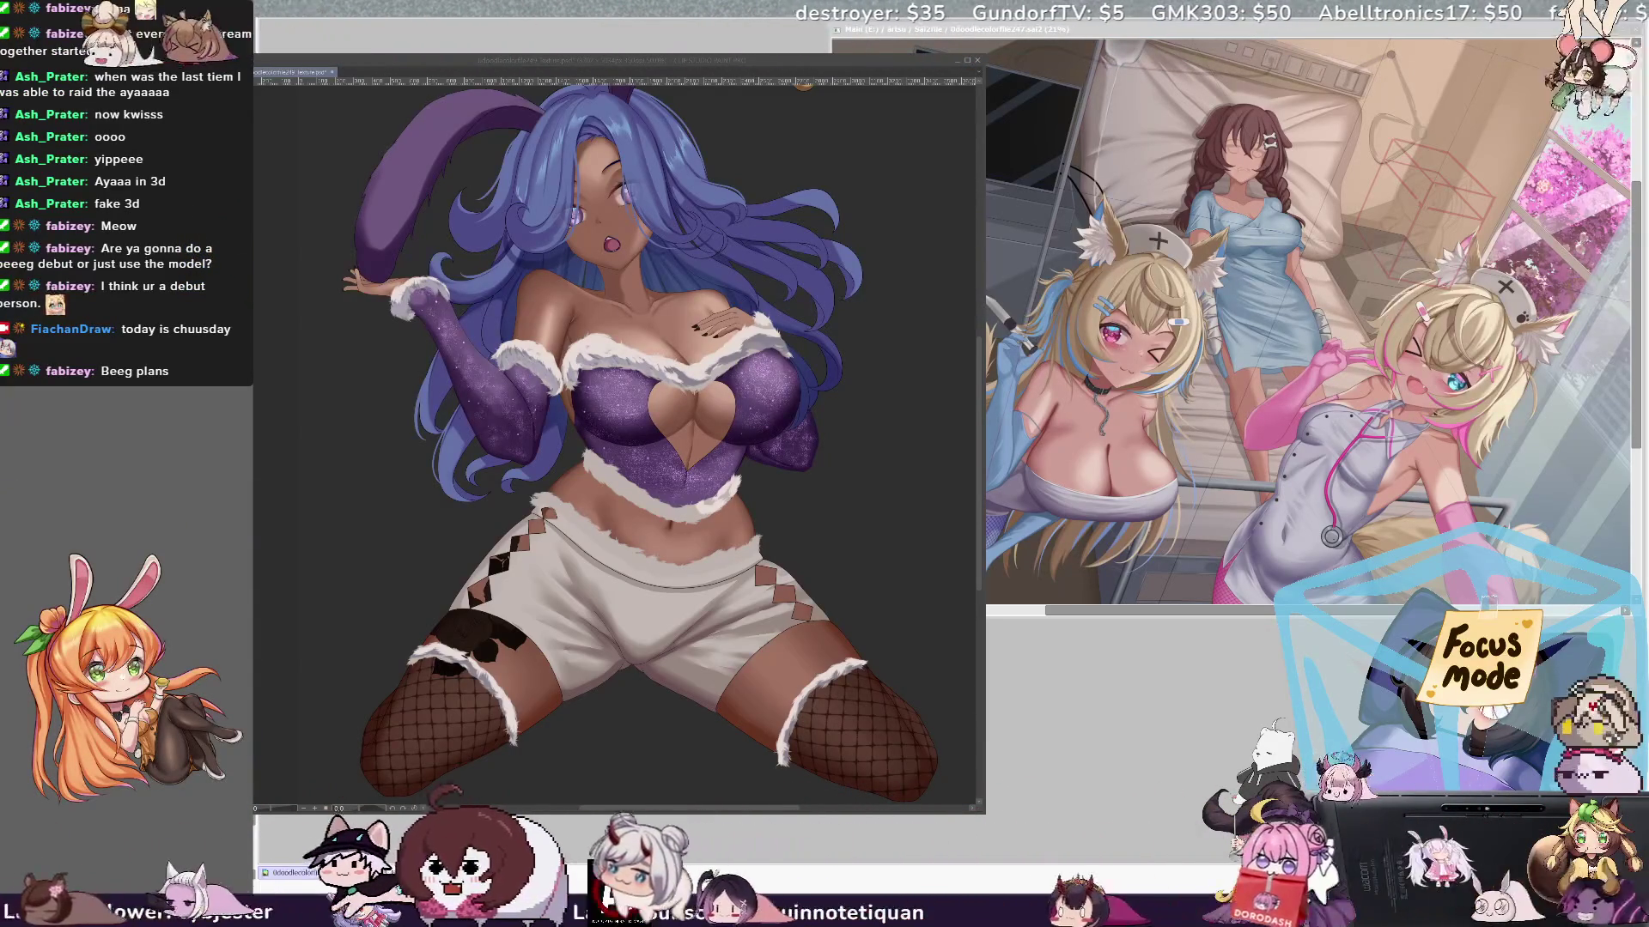
- Paint a short pale highlight stroke on the shorts' fur-trimmed waistband
left_click_drag(618, 430, 619, 410)
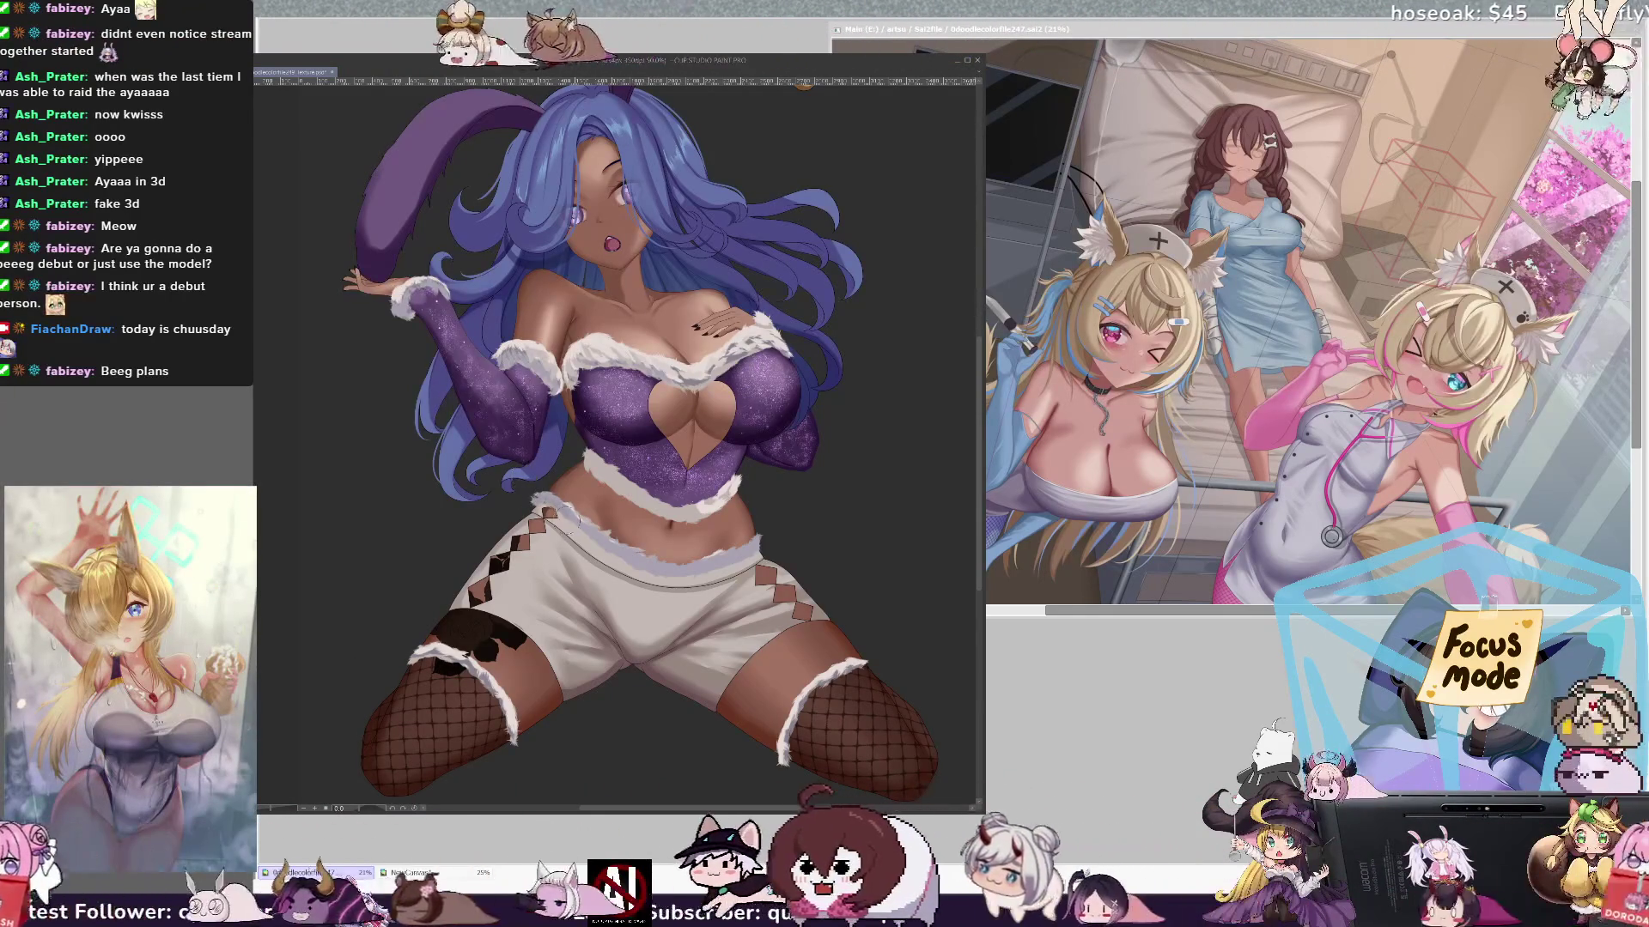
left_click_drag(656, 558, 644, 565)
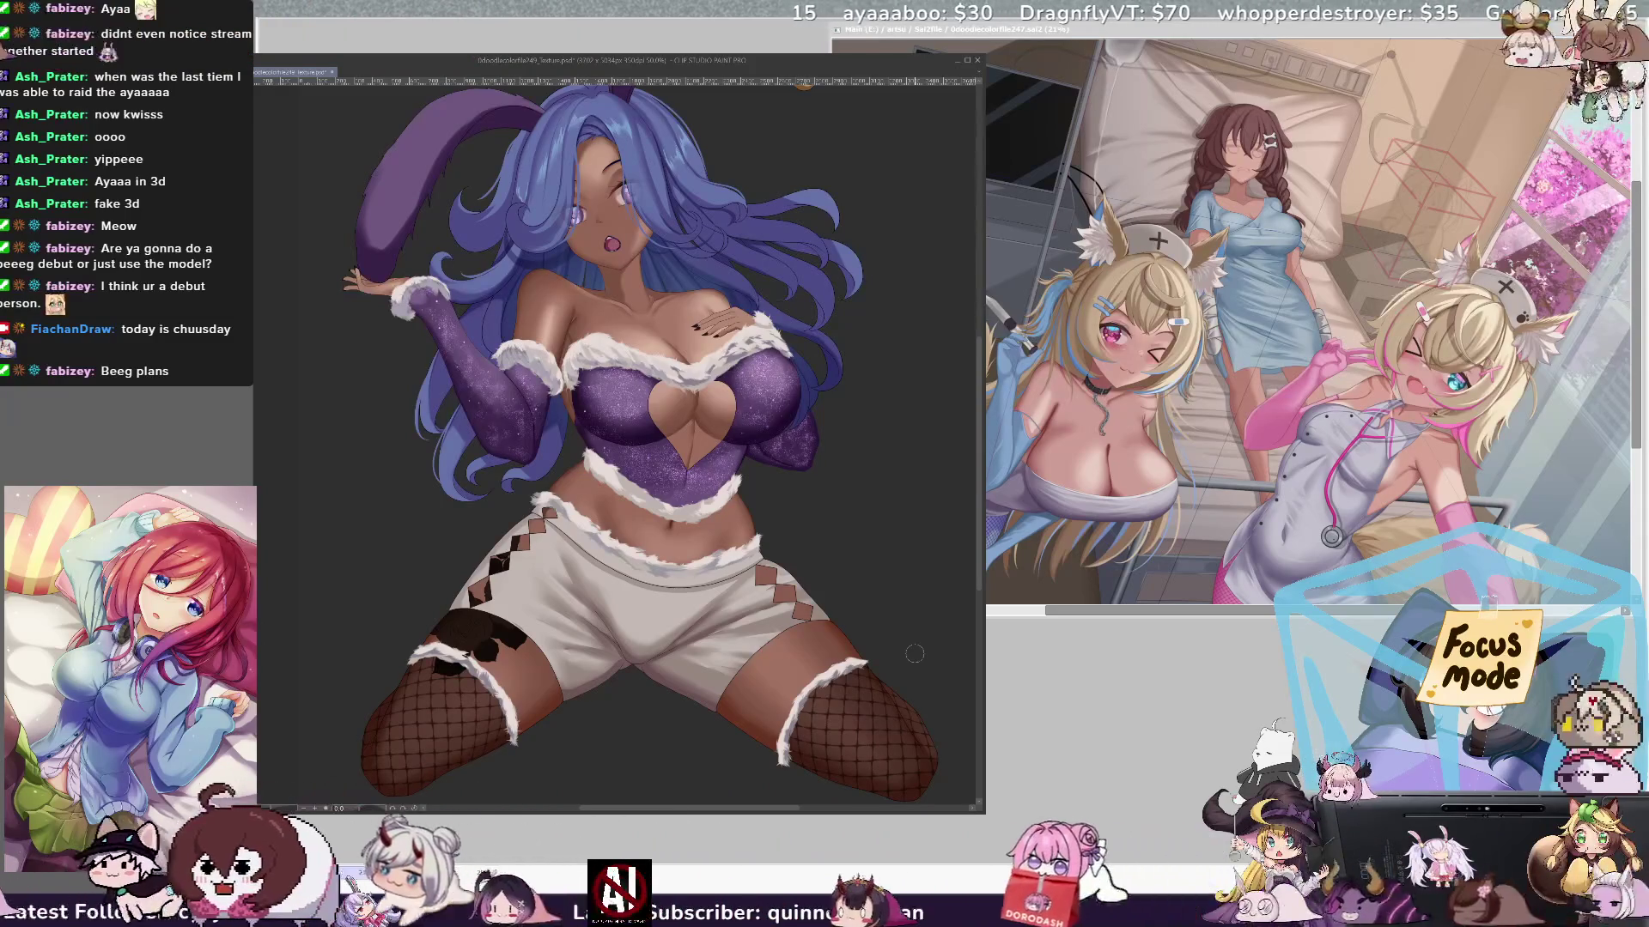
left_click_drag(915, 655, 894, 659)
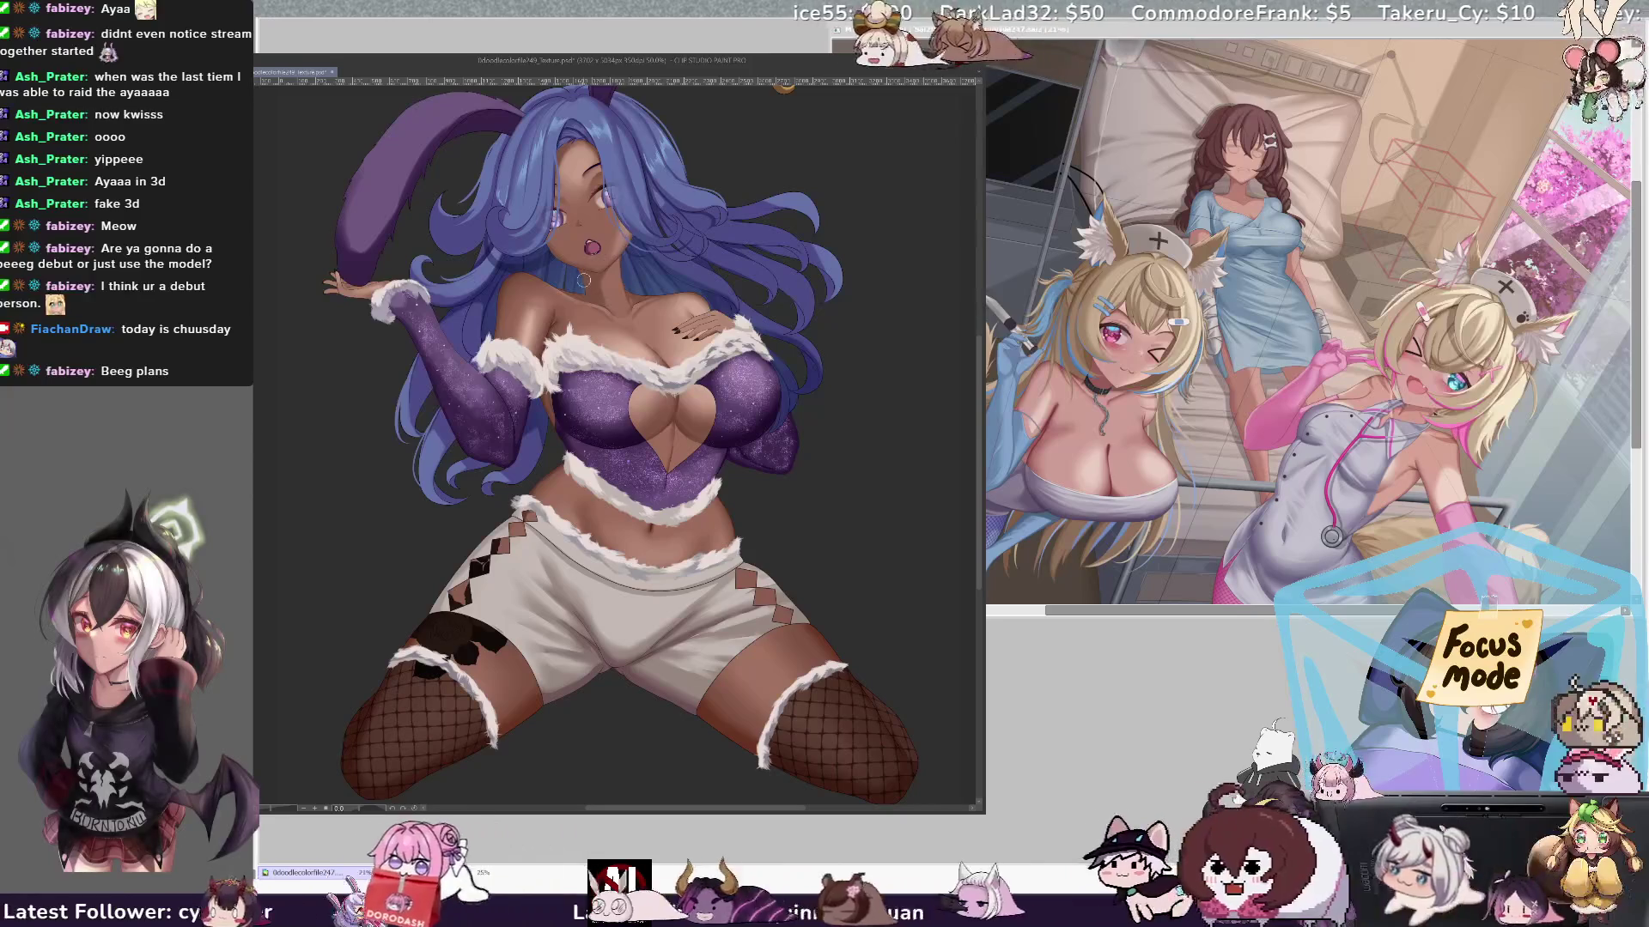
- Paint a white choker band across the character's neck
mouse_move(582, 283)
left_mouse_down()
mouse_move(618, 295)
mouse_move(625, 280)
mouse_move(614, 290)
left_mouse_up()
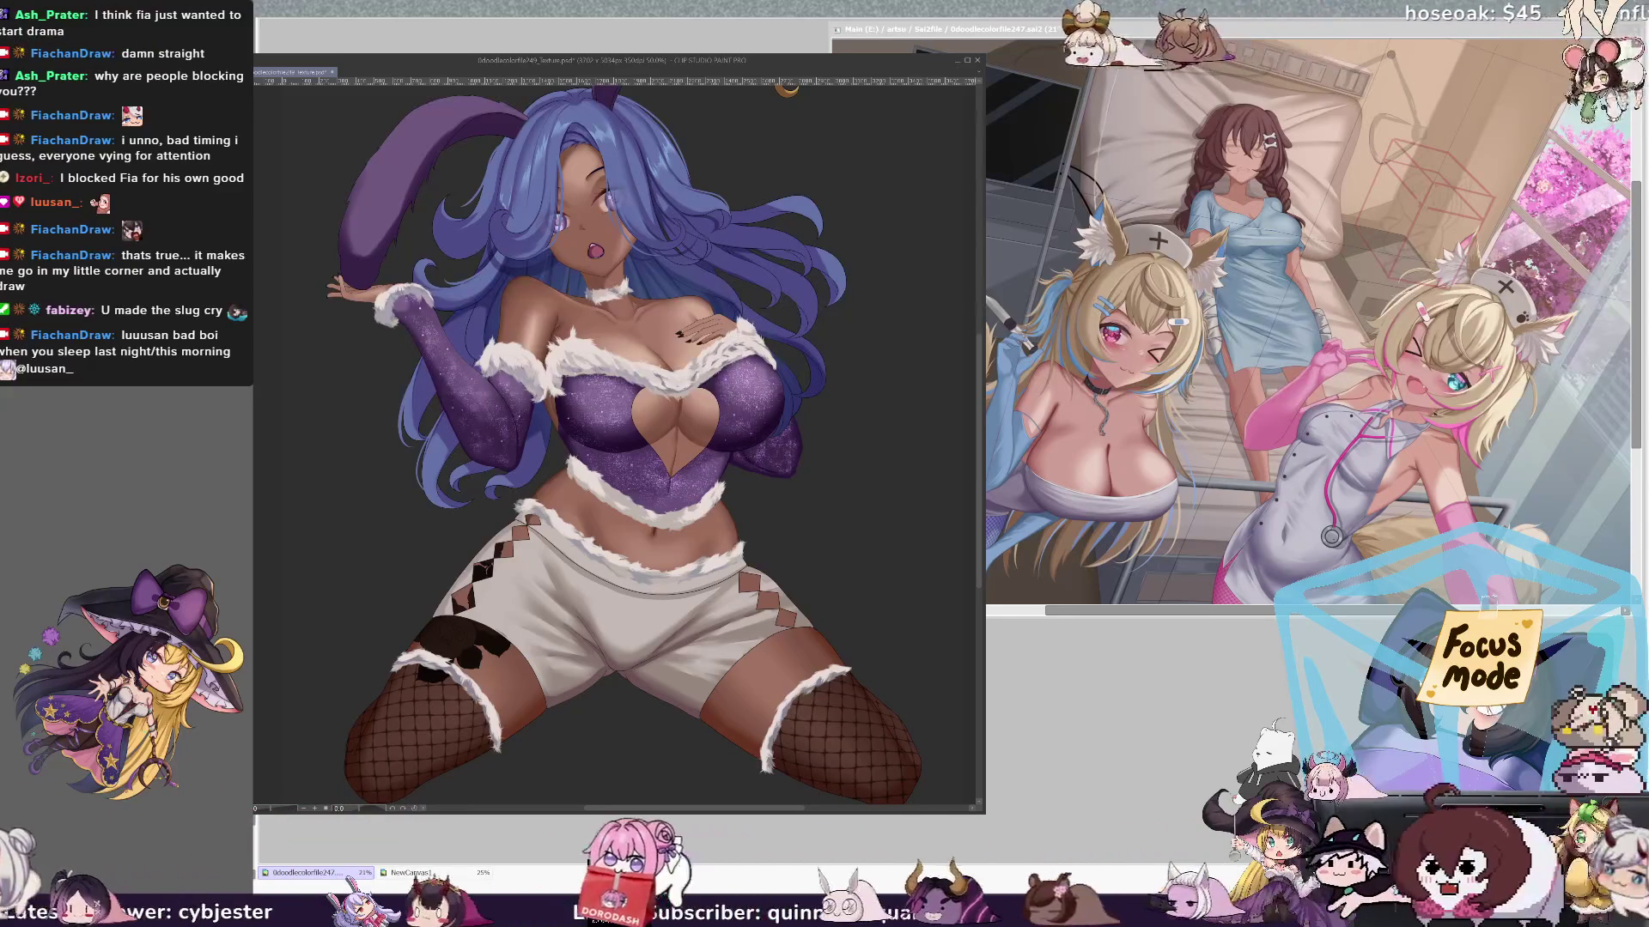
- Shade the left thigh just below the shorts with a dark brown stroke, then zoom in slightly
left_click_drag(421, 657, 503, 639)
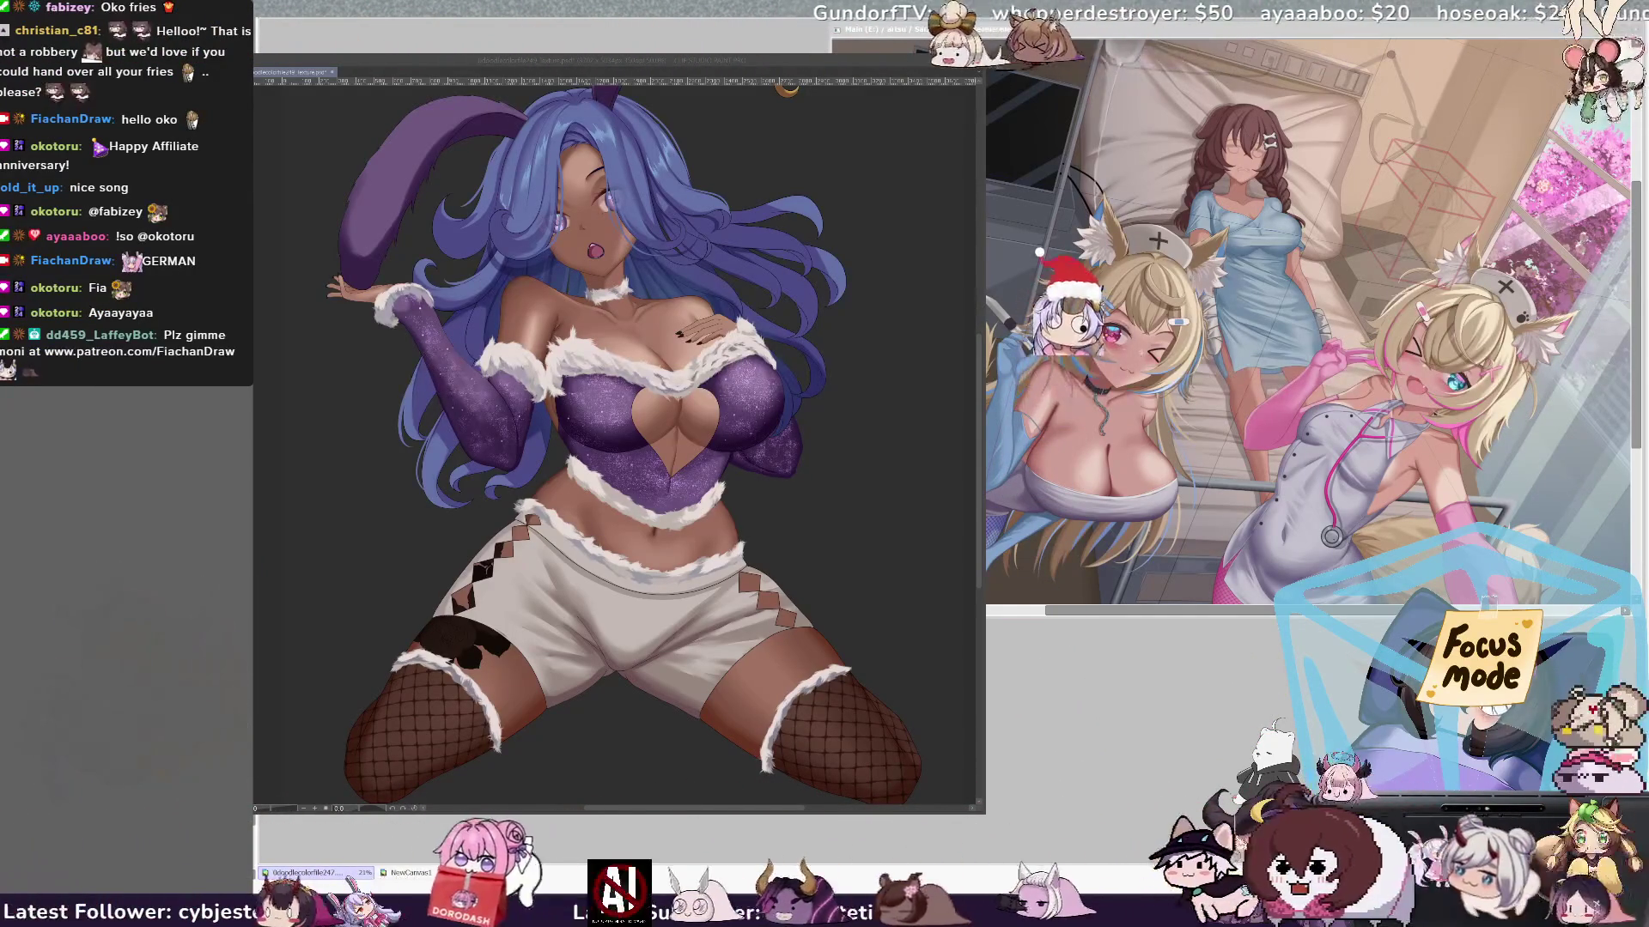
scroll(618, 447, "up", 1)
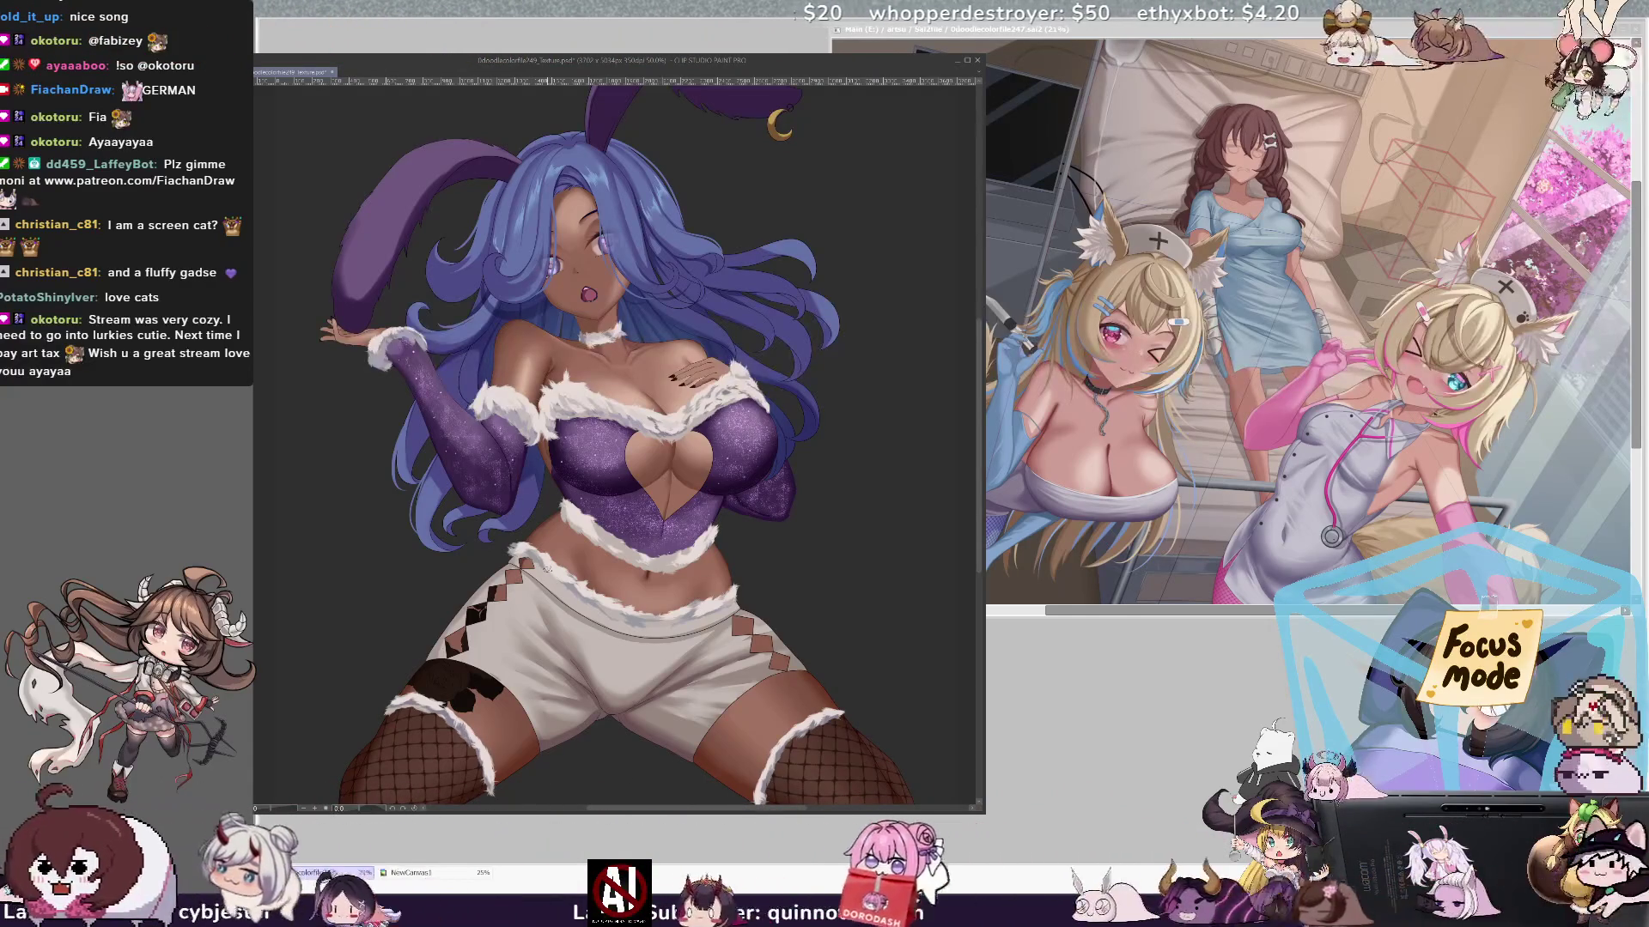
key("h")
key("h")
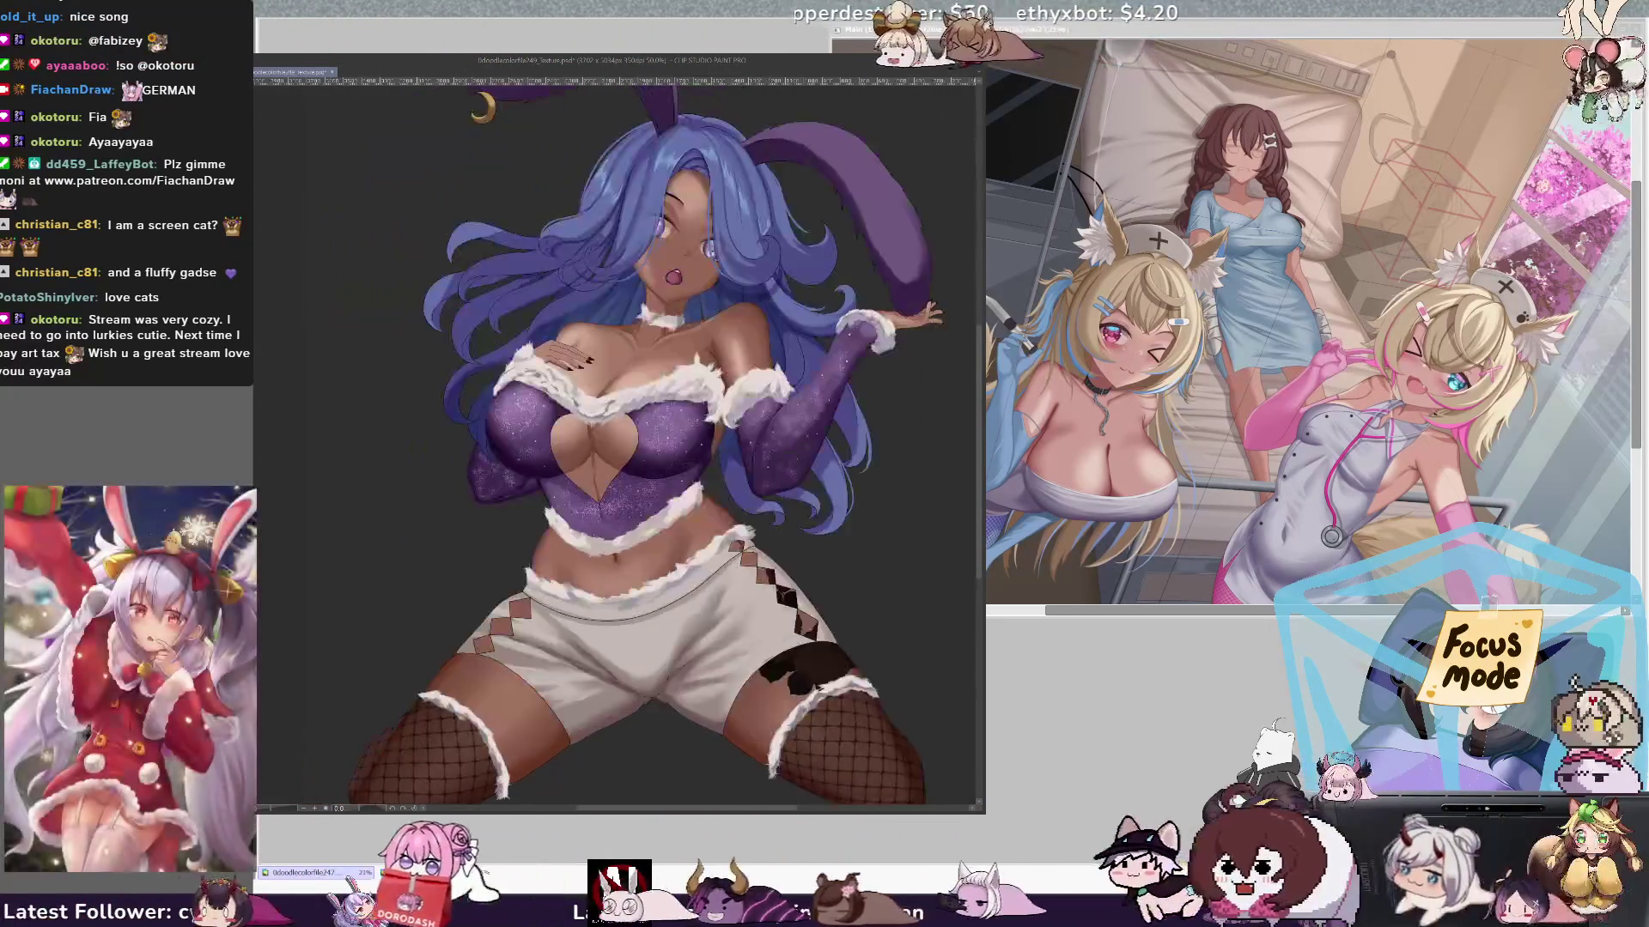
left_click_drag(533, 412, 481, 438)
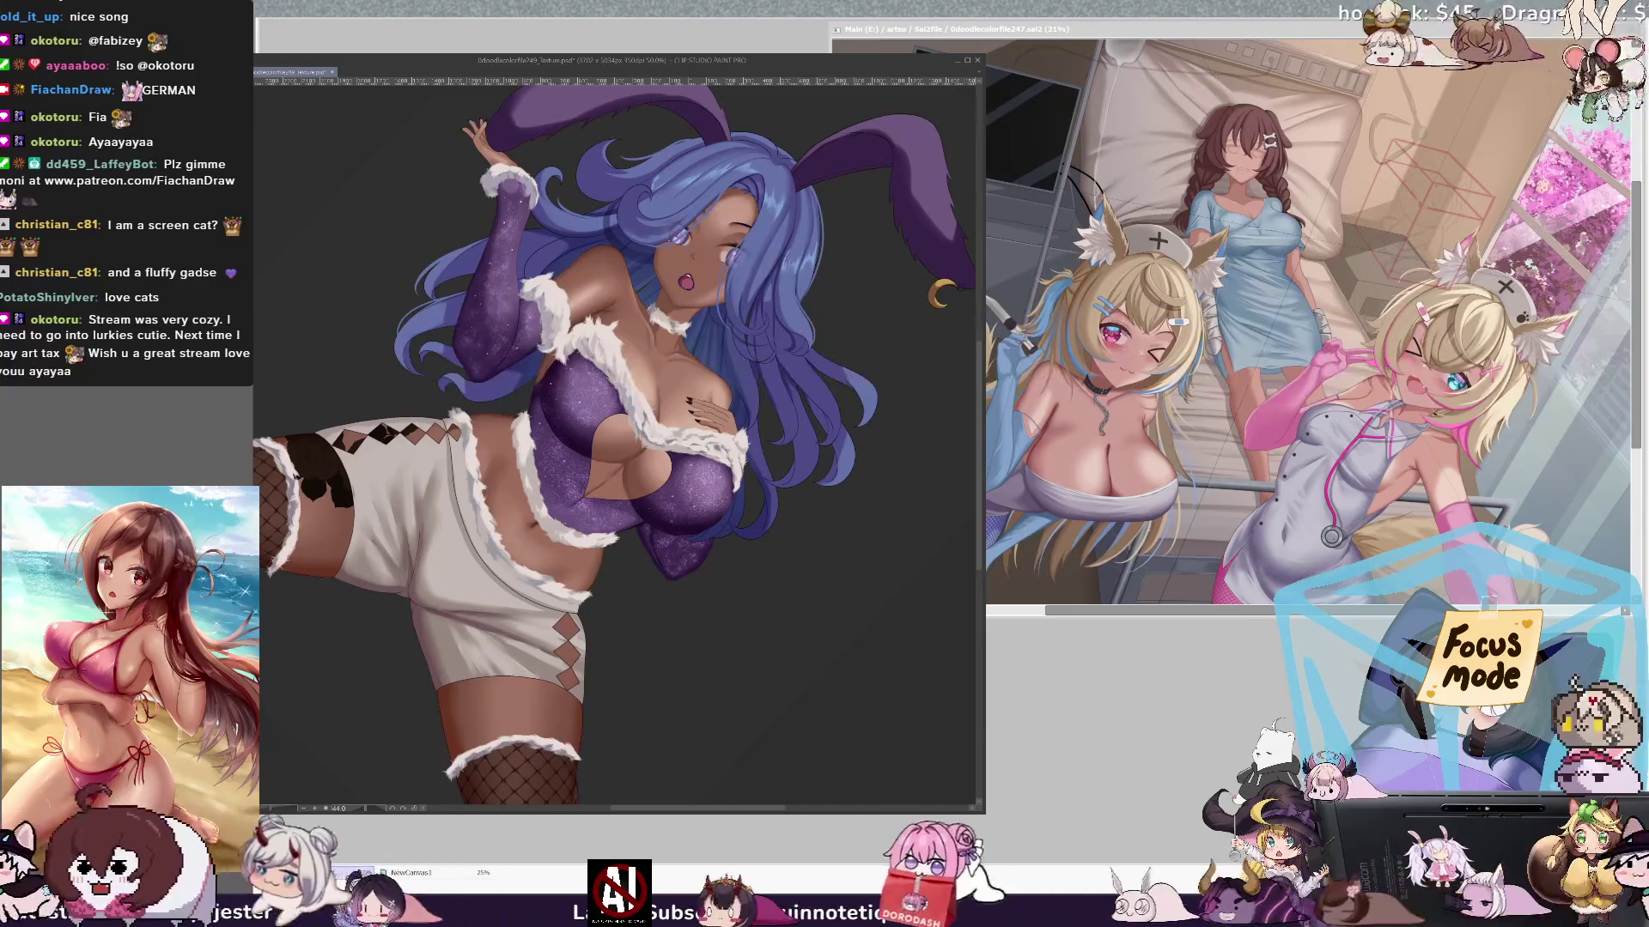
left_click_drag(466, 457, 471, 527)
left_click_drag(460, 438, 478, 534)
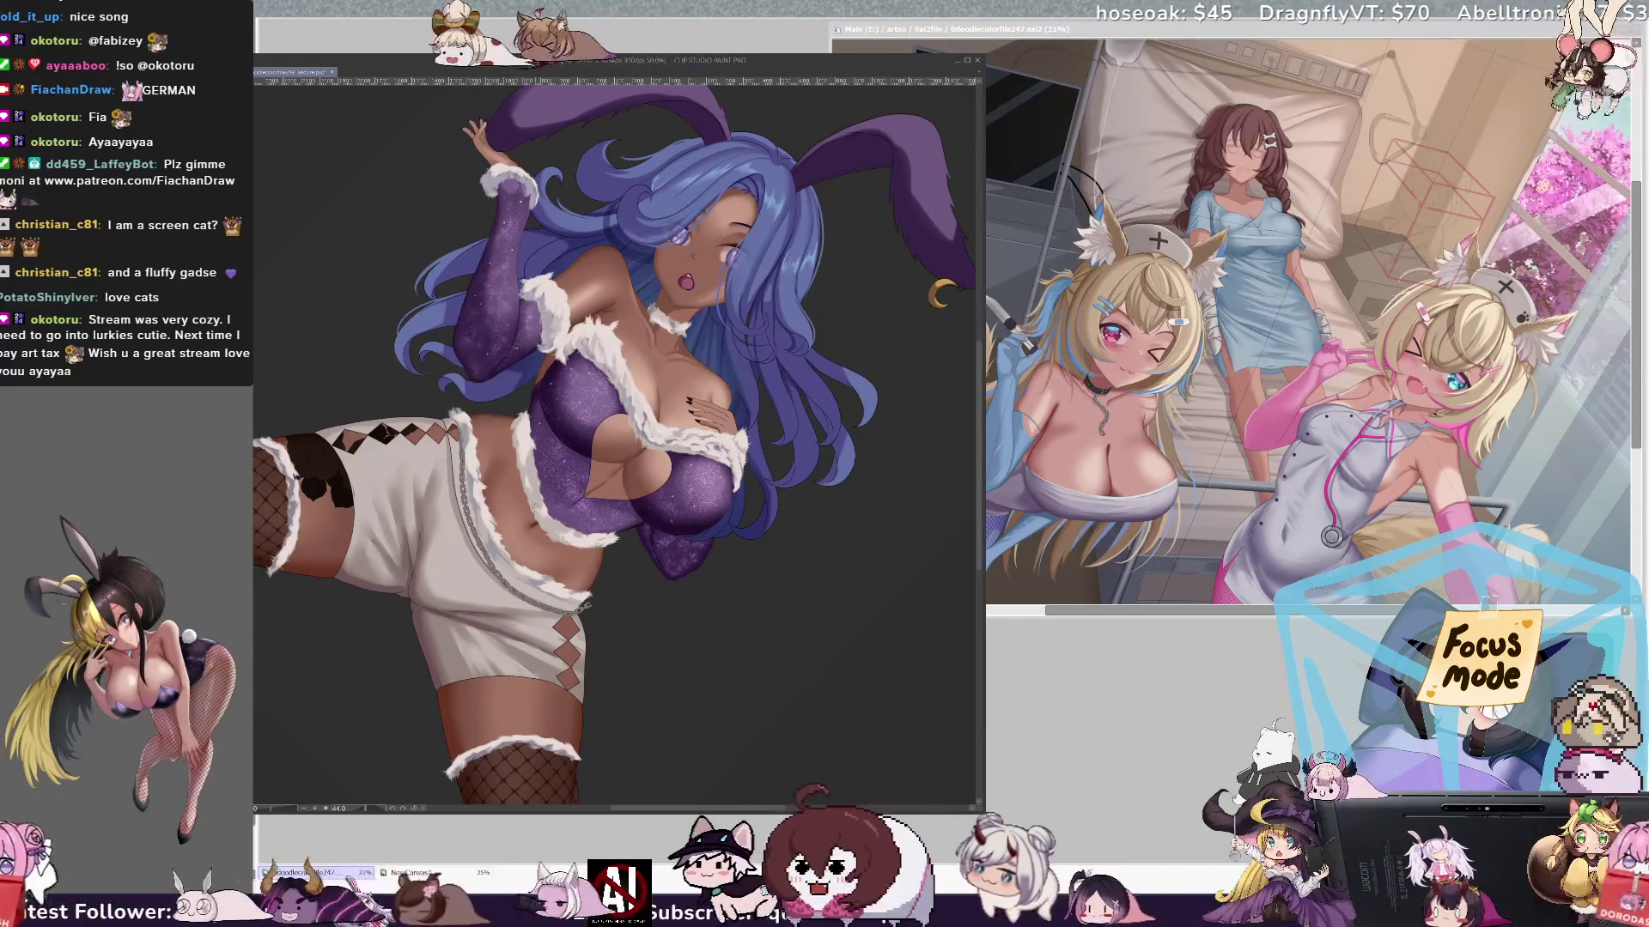
key("ctrl+z")
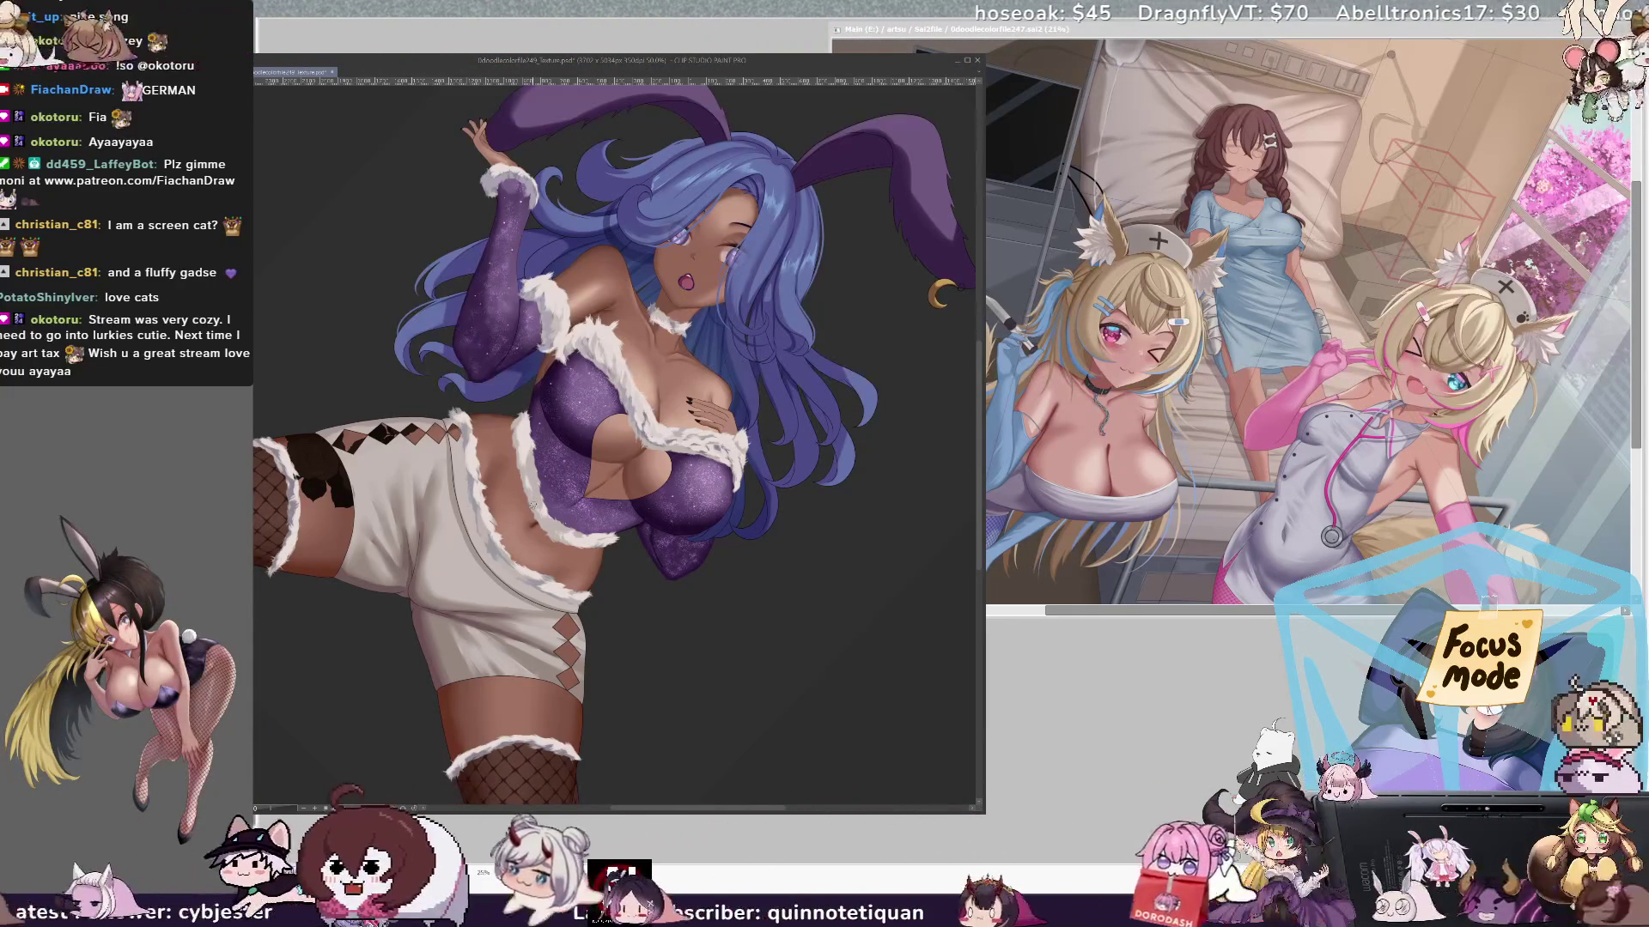
left_click_drag(352, 354, 518, 657)
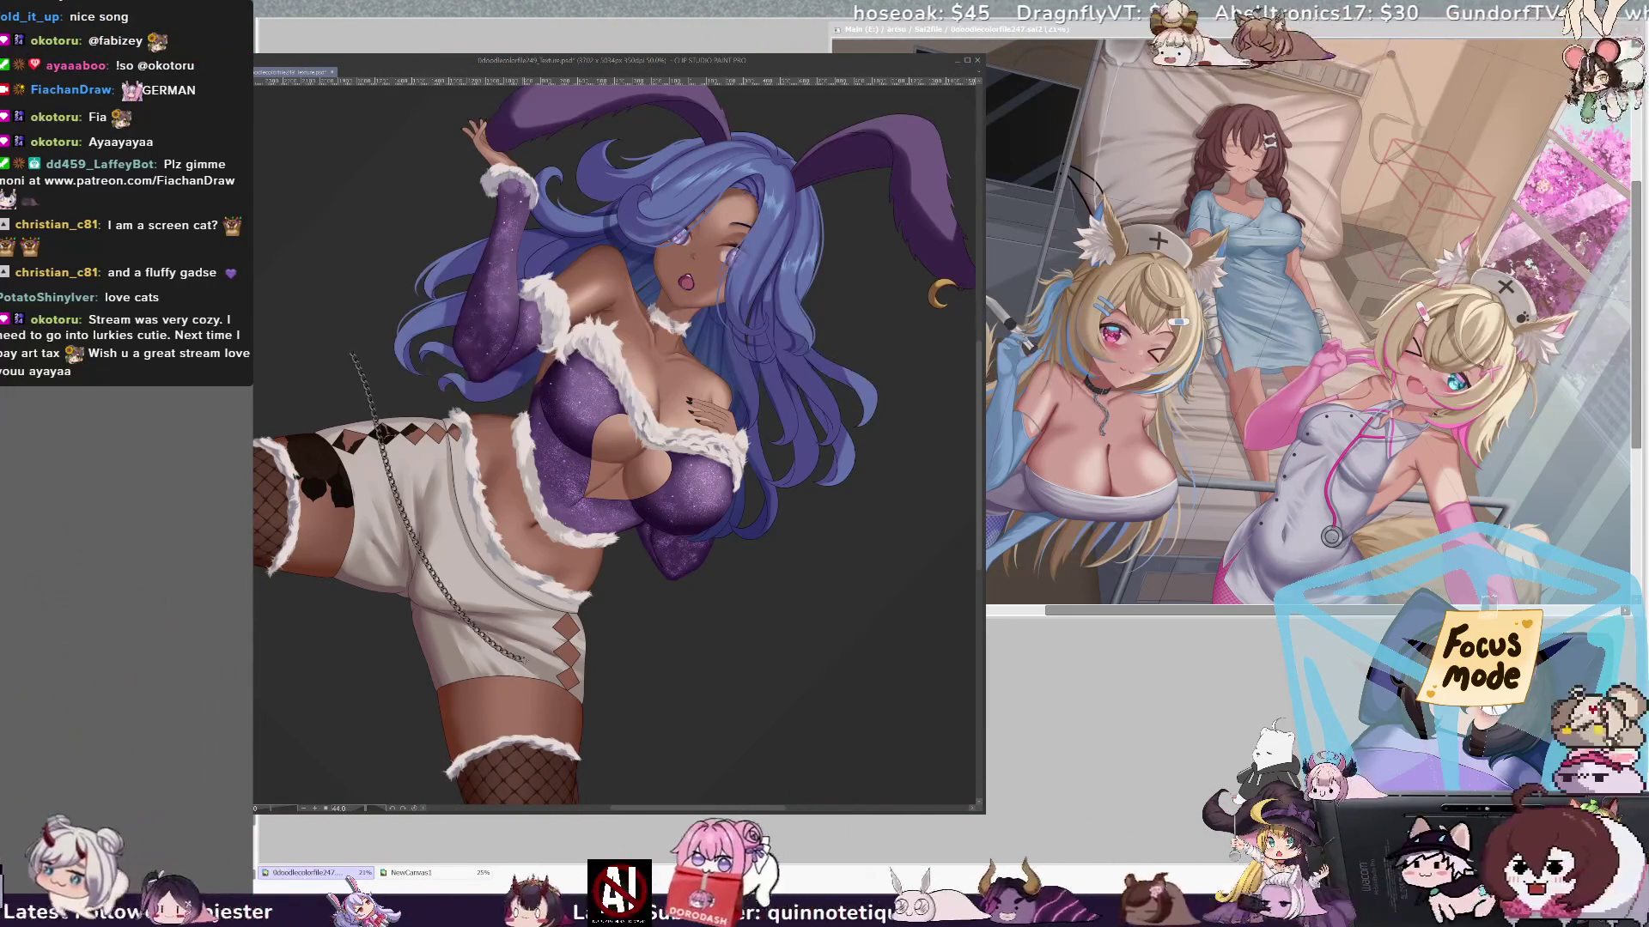
key("ctrl+z")
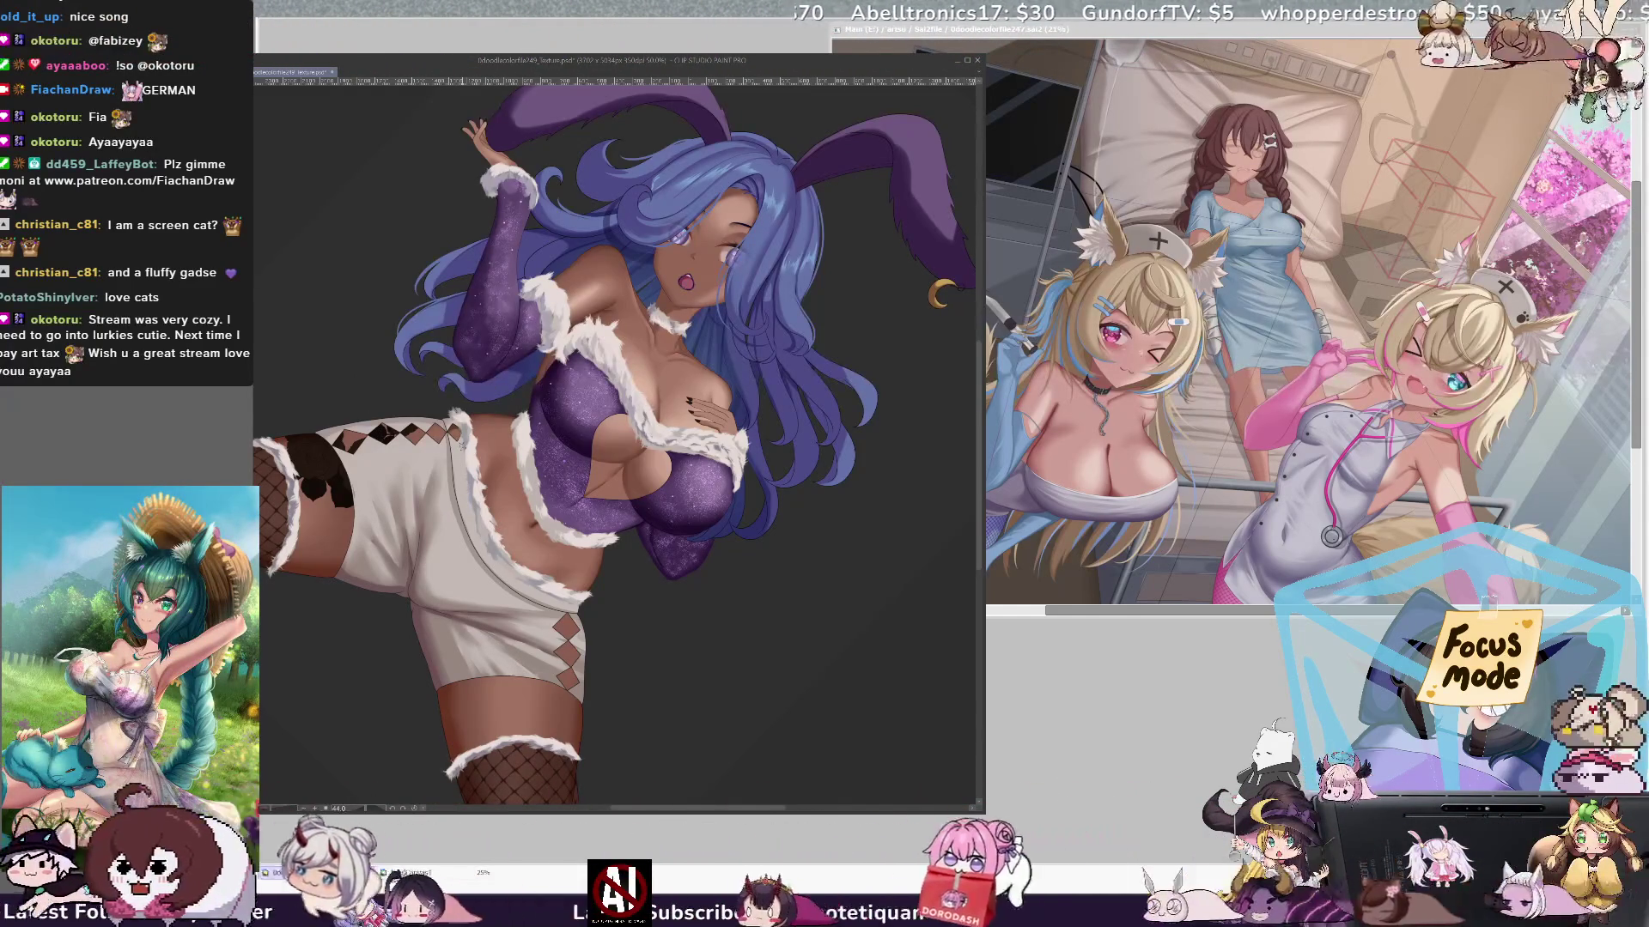
left_click_drag(459, 424, 496, 570)
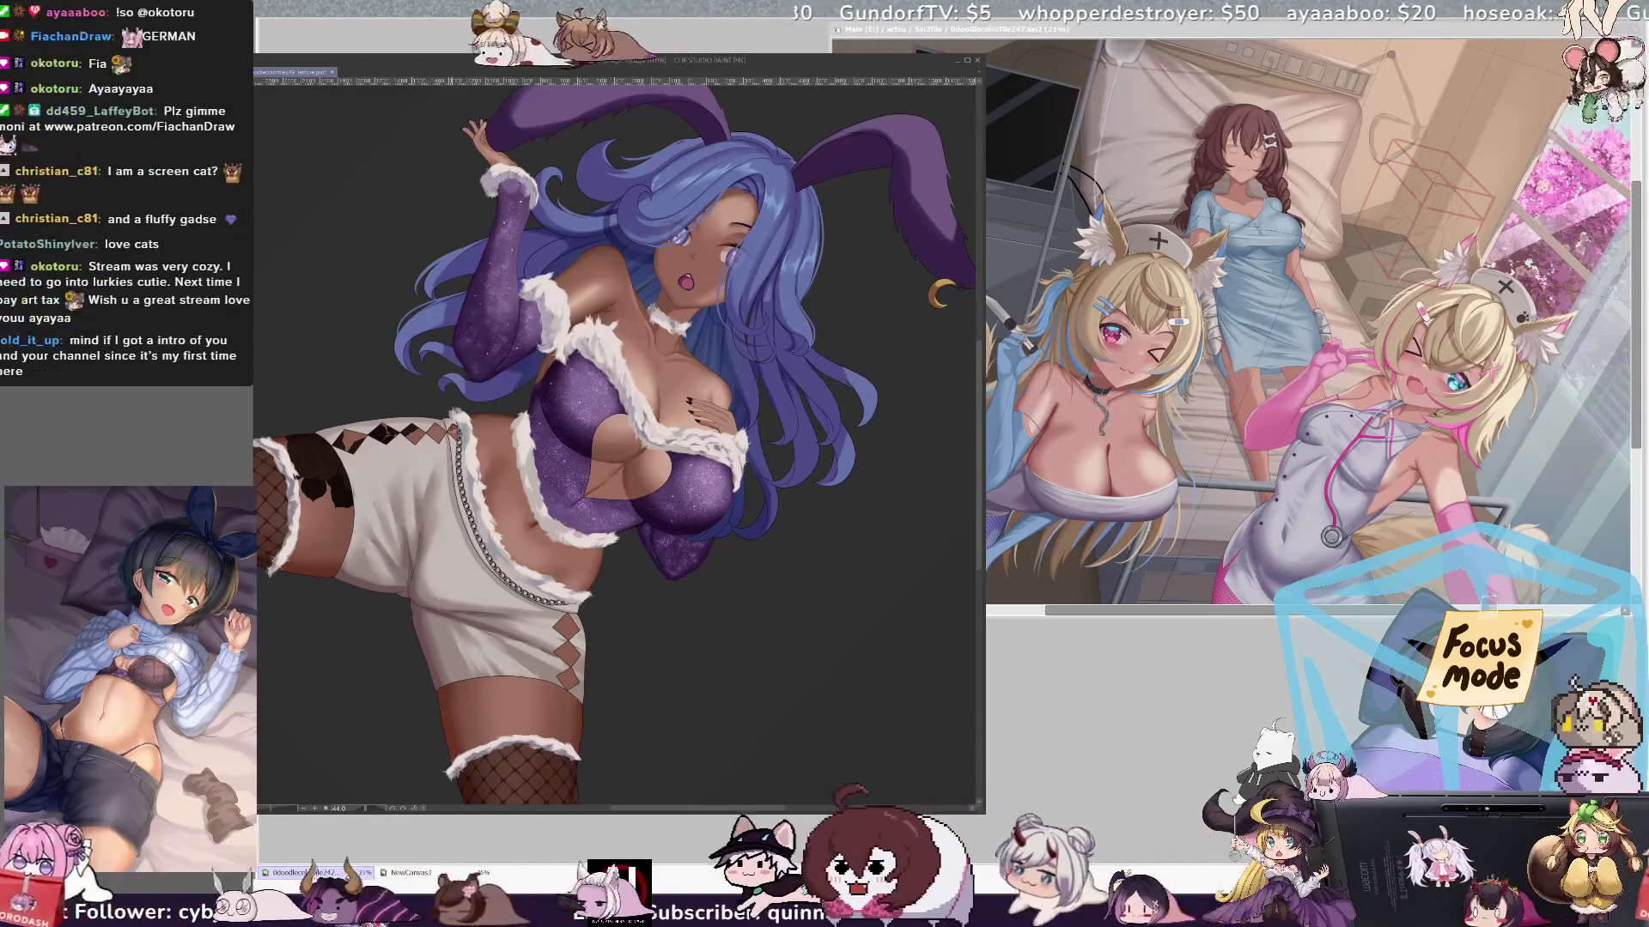
key("ctrl+z")
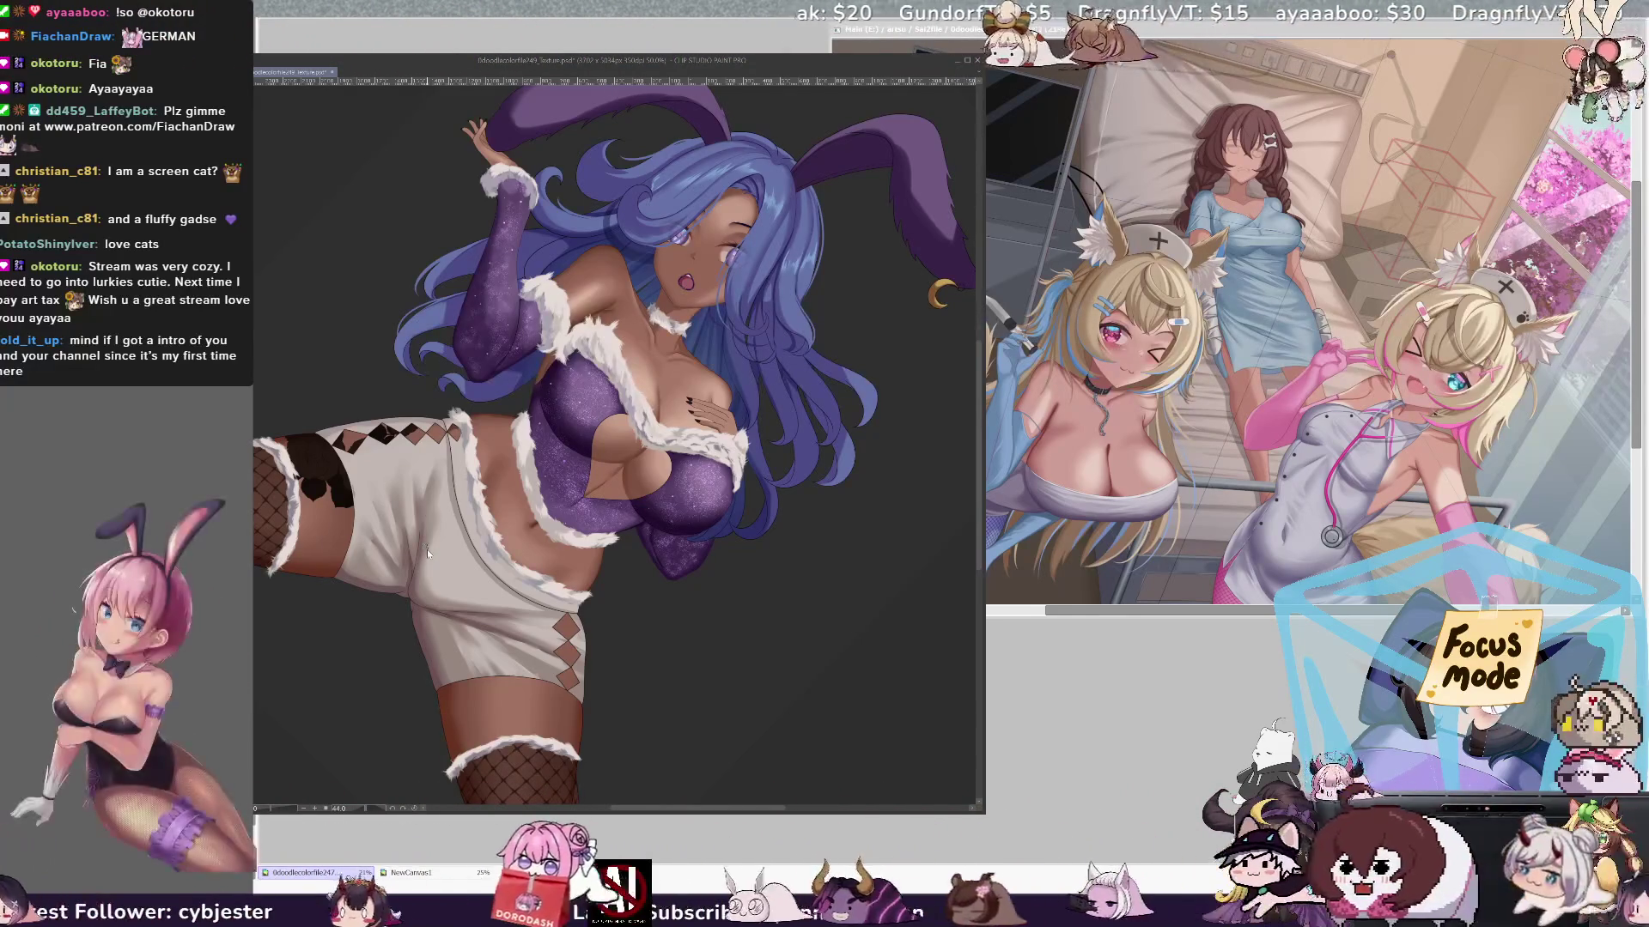
mouse_move(463, 435)
left_mouse_down()
mouse_move(460, 476)
mouse_move(502, 571)
left_mouse_up()
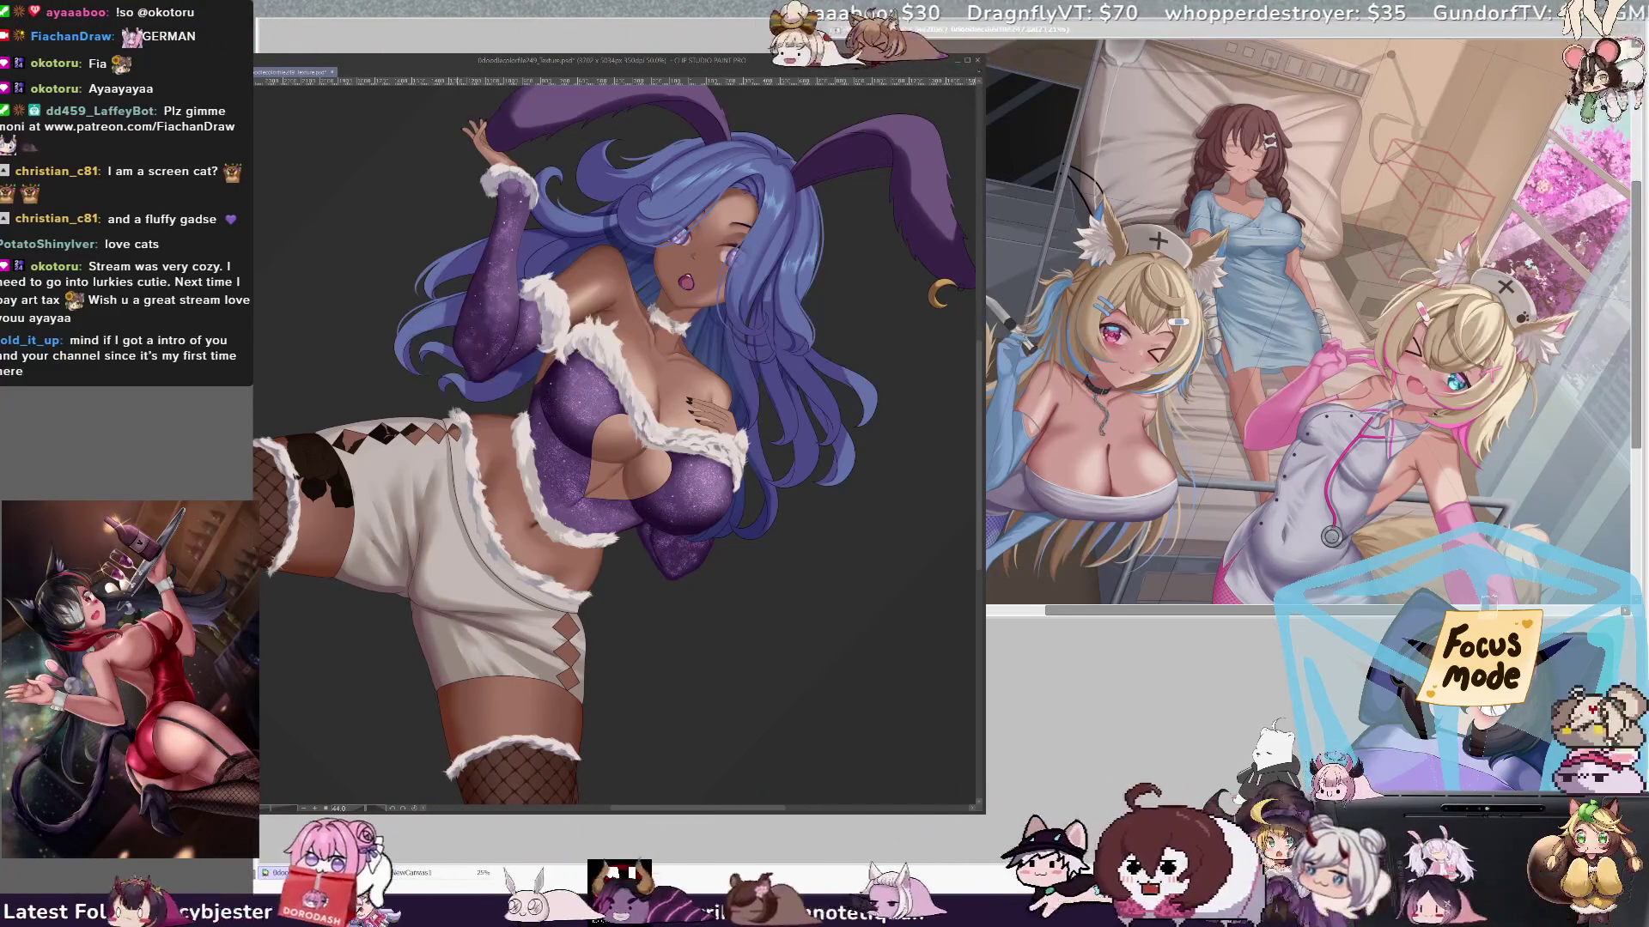
- Draw a dotted stitch line down the white shorts' front seam, redoing the overlong first attempt
left_click_drag(461, 475, 470, 513)
key("ctrl+z")
left_click_drag(461, 438, 501, 572)
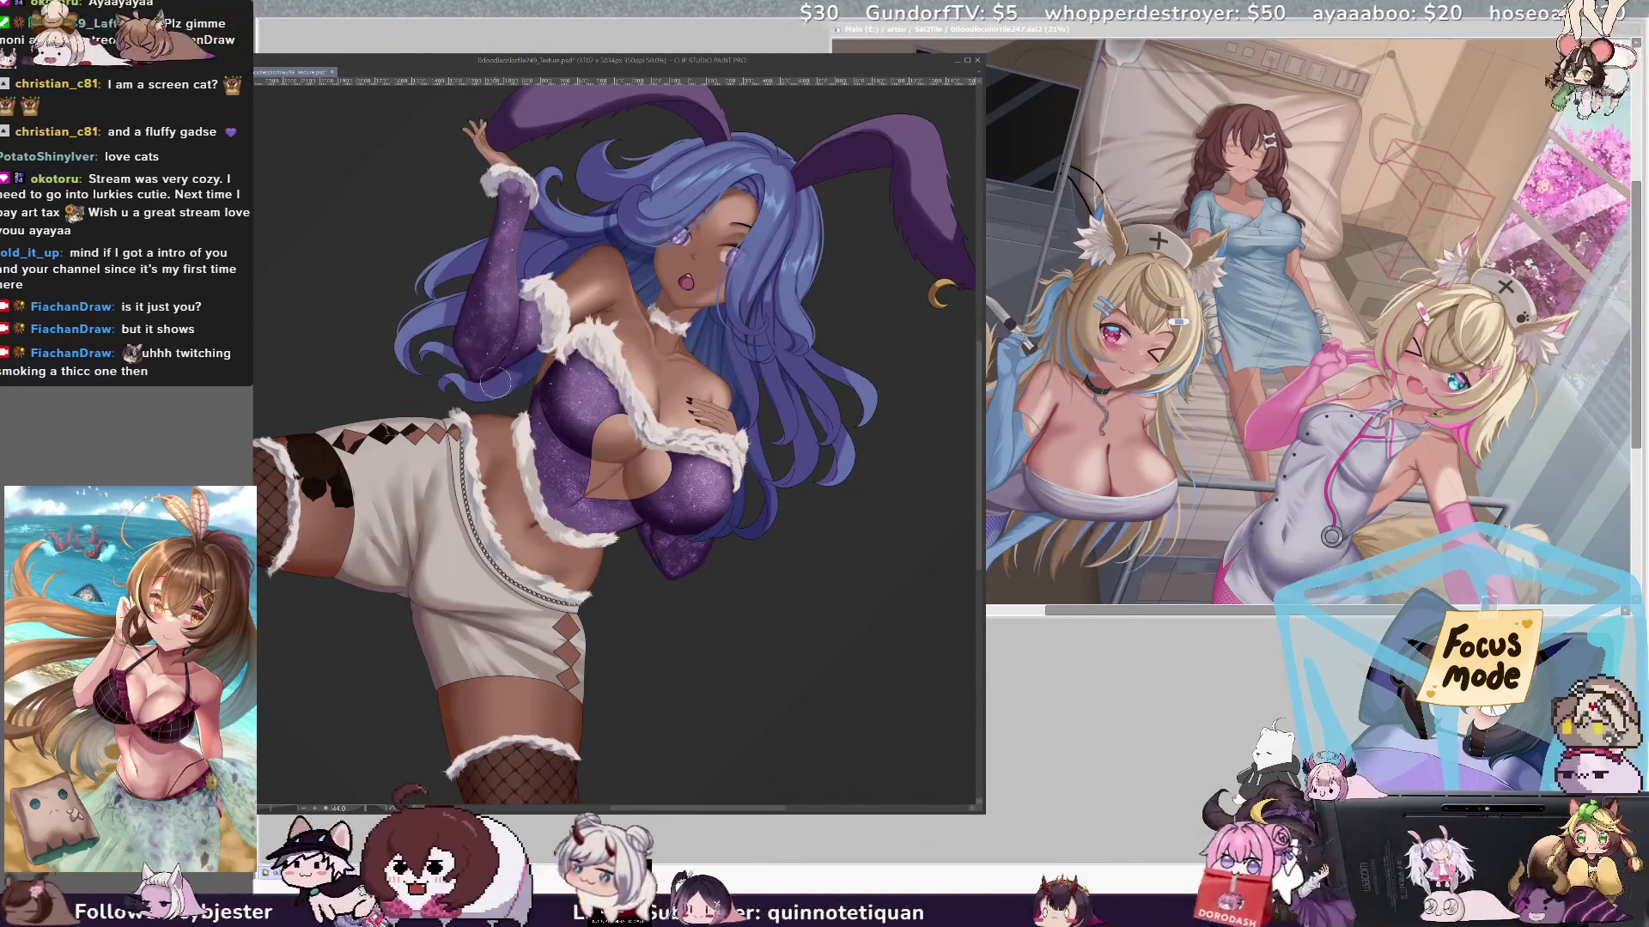
left_click_drag(468, 335, 516, 455)
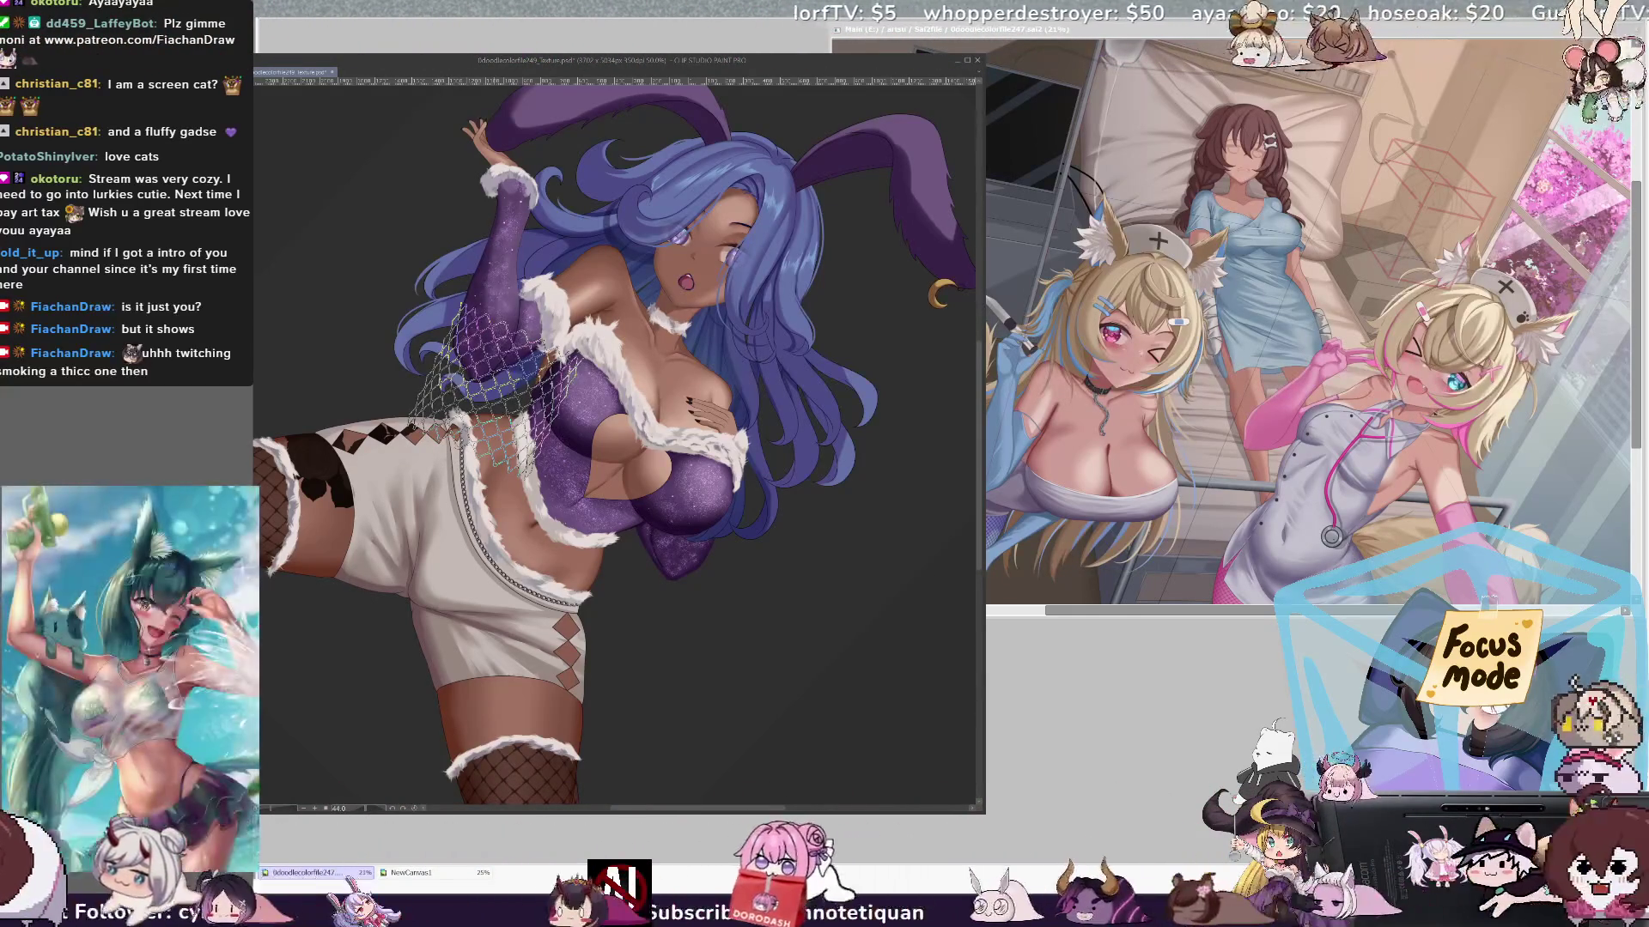
key("ctrl+z")
key("ctrl+y")
key("ctrl+z")
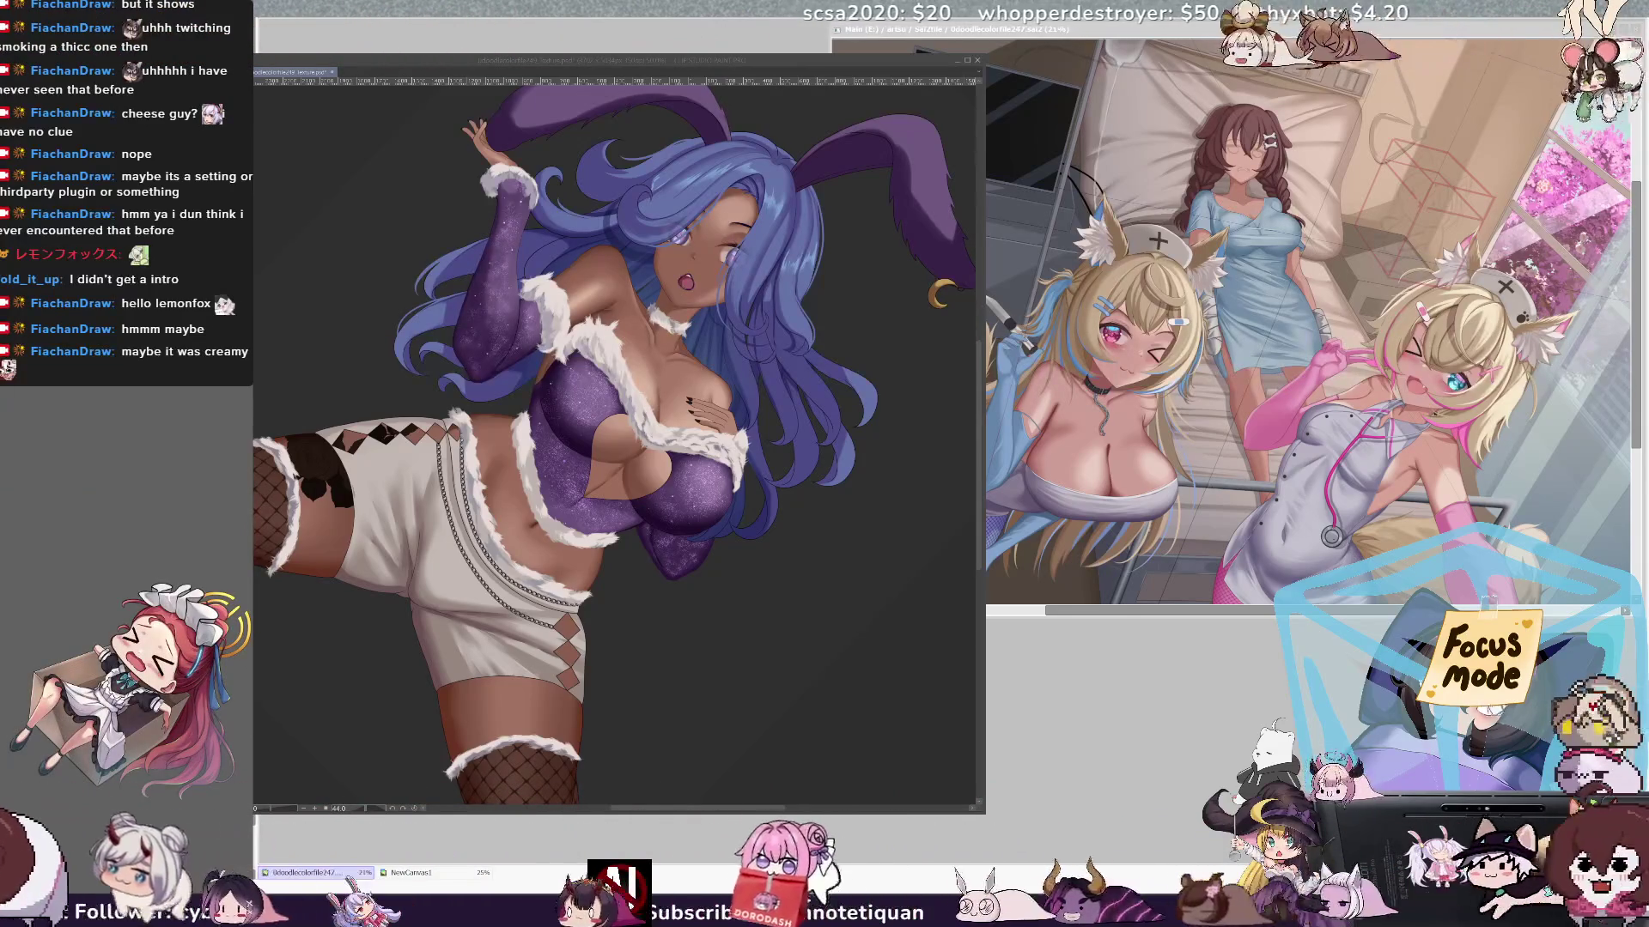
- Rotate the canvas view back upright and zoom to 100% around the torso
mouse_move(618, 447)
left_mouse_down()
mouse_move(601, 412)
mouse_move(636, 403)
mouse_move(669, 464)
mouse_move(575, 403)
left_mouse_up()
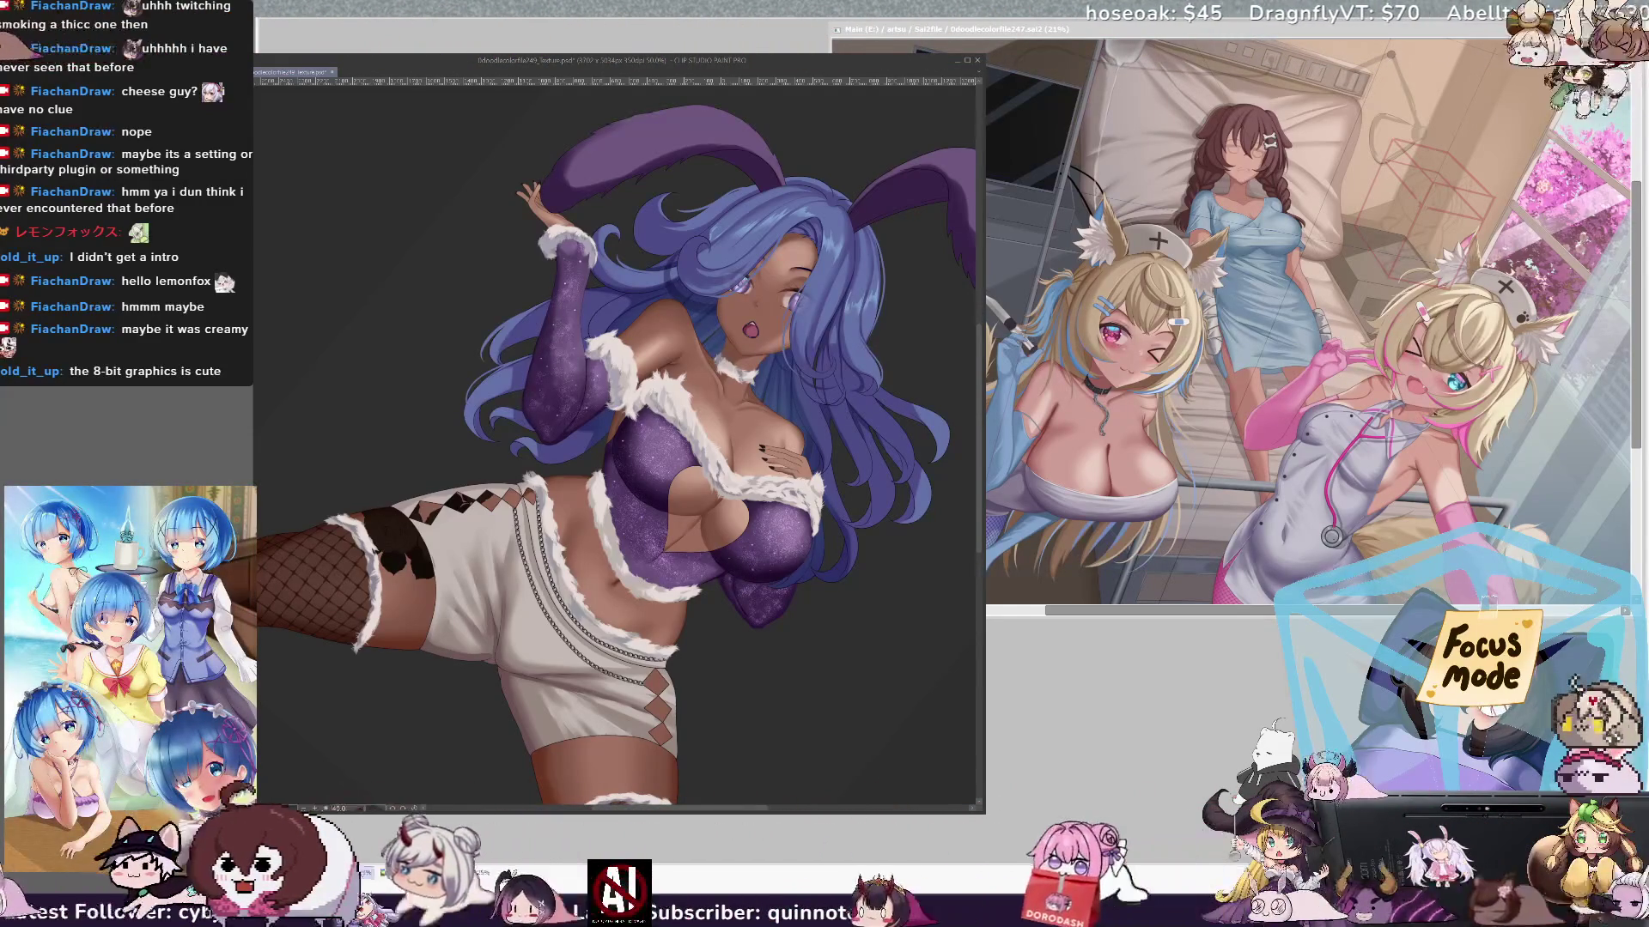
key("ctrl+alt+0")
- Zoom out and centre the whole kneeling character, then paste in a fishnet mesh patch
key("ctrl+minus")
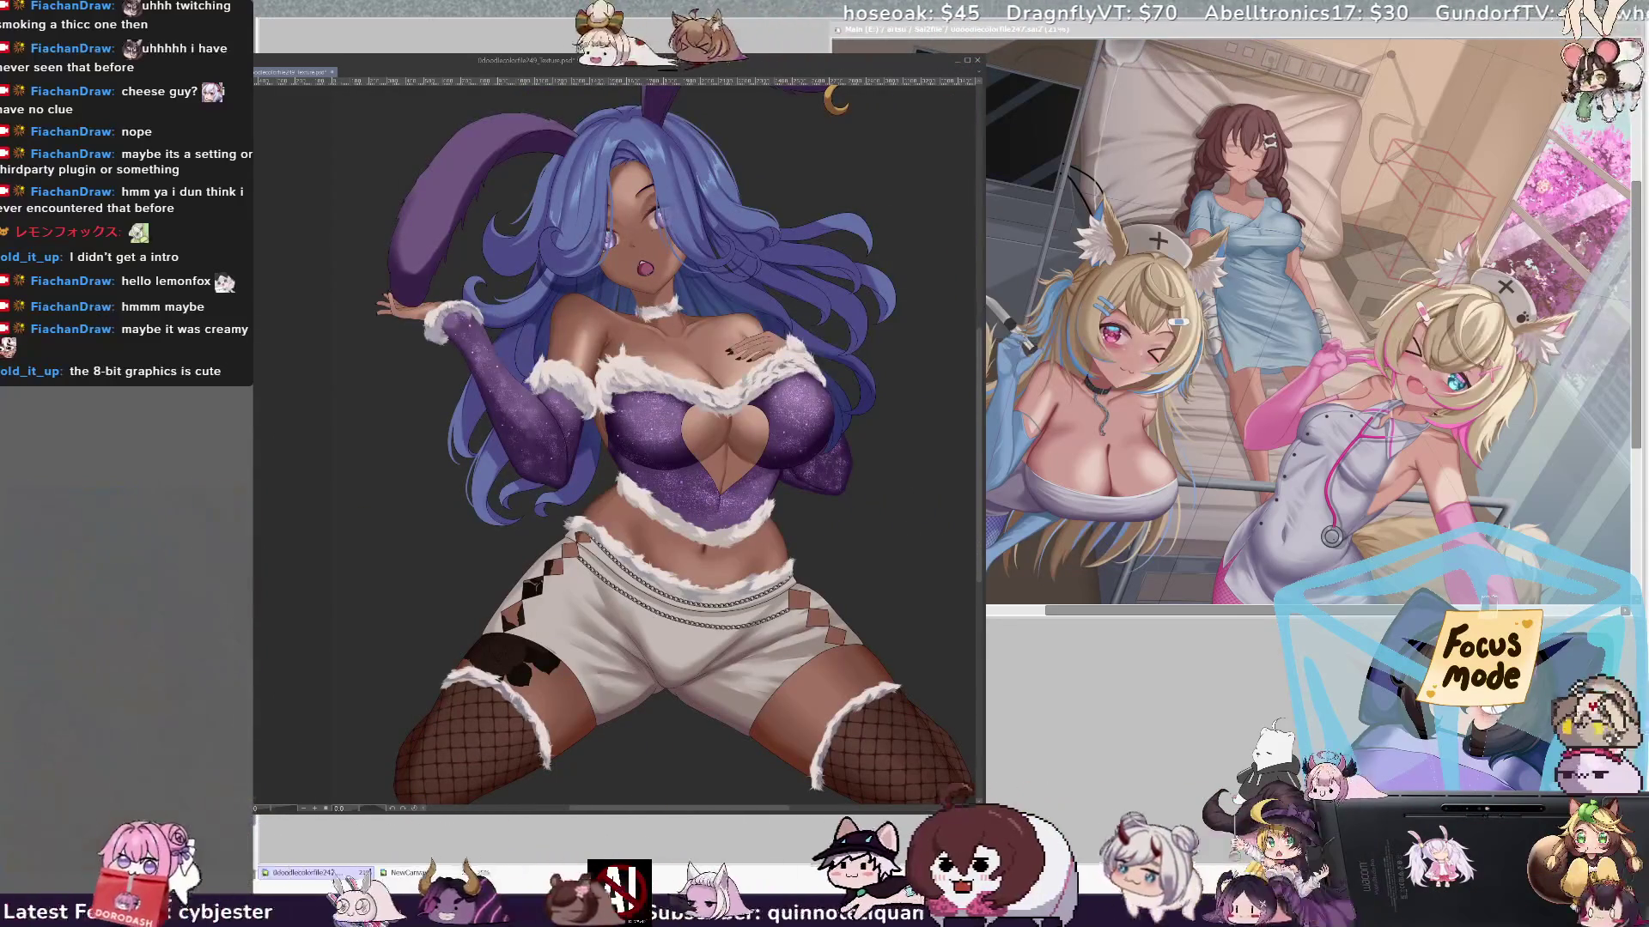
left_click_drag(619, 430, 574, 471)
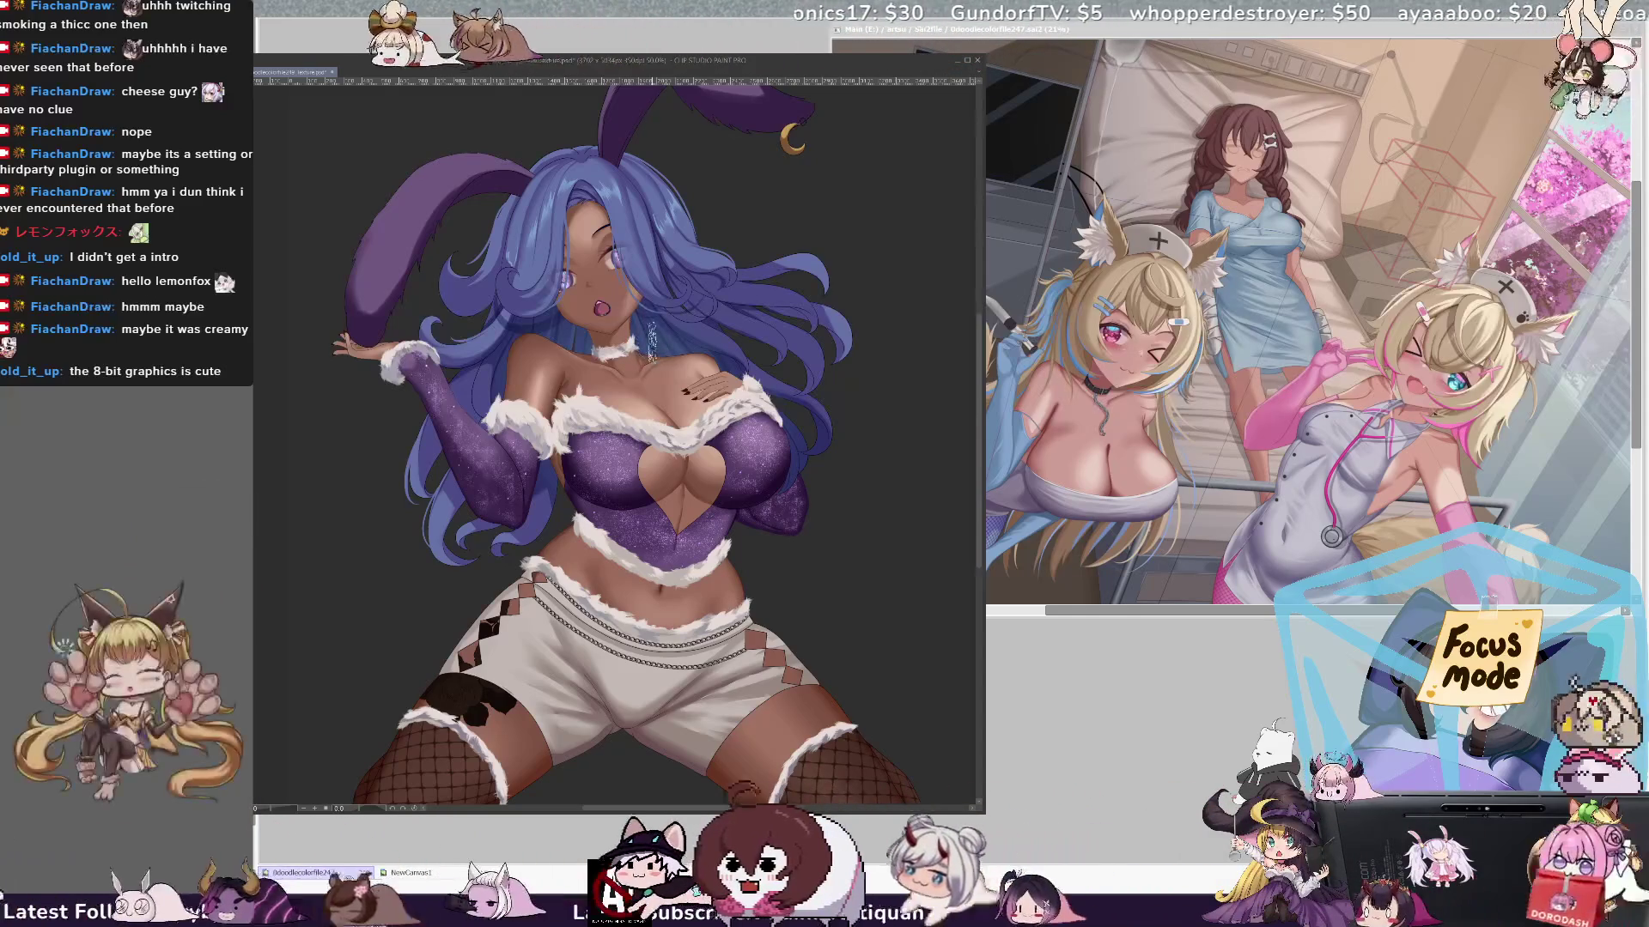
key("ctrl+v")
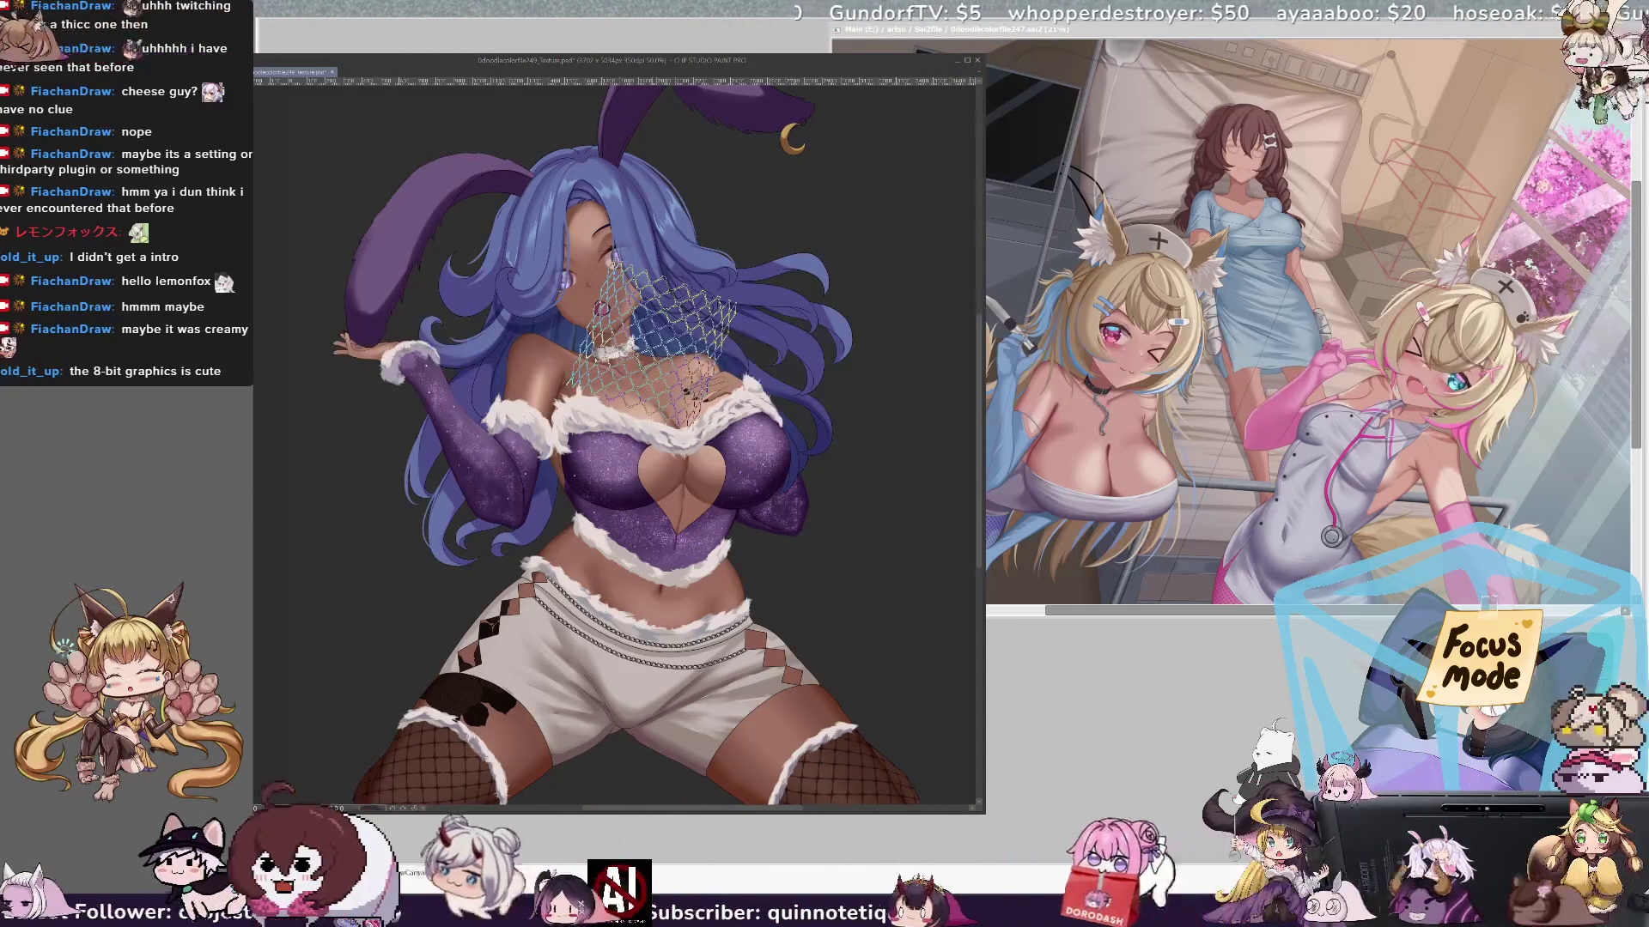
key("ctrl+z")
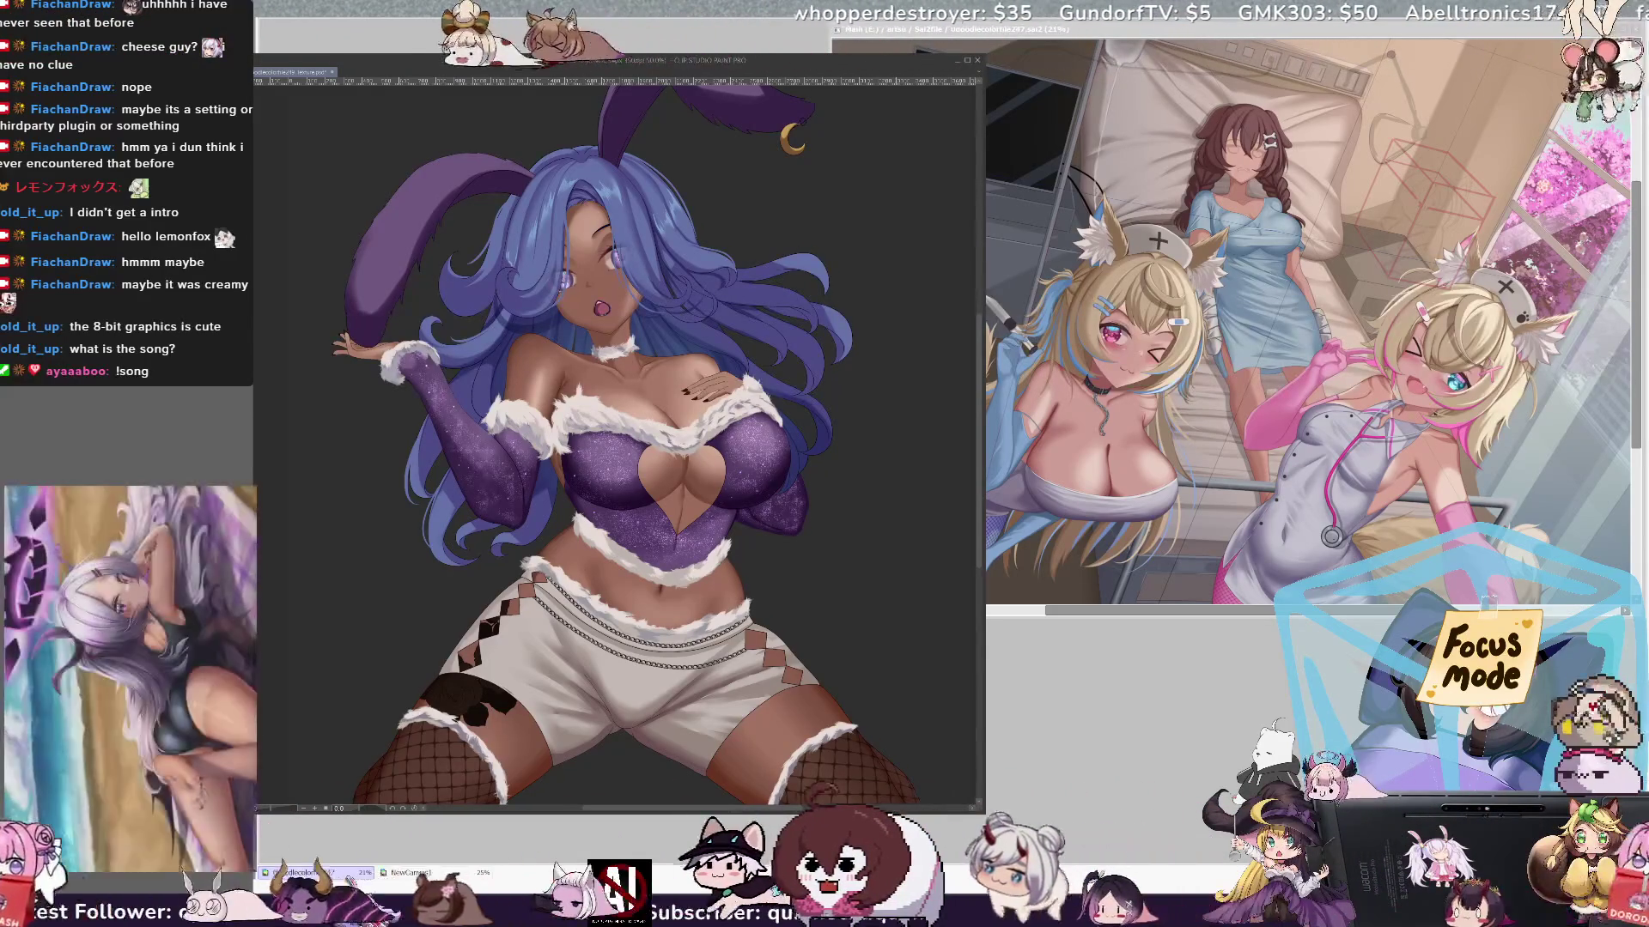
key("ctrl+s")
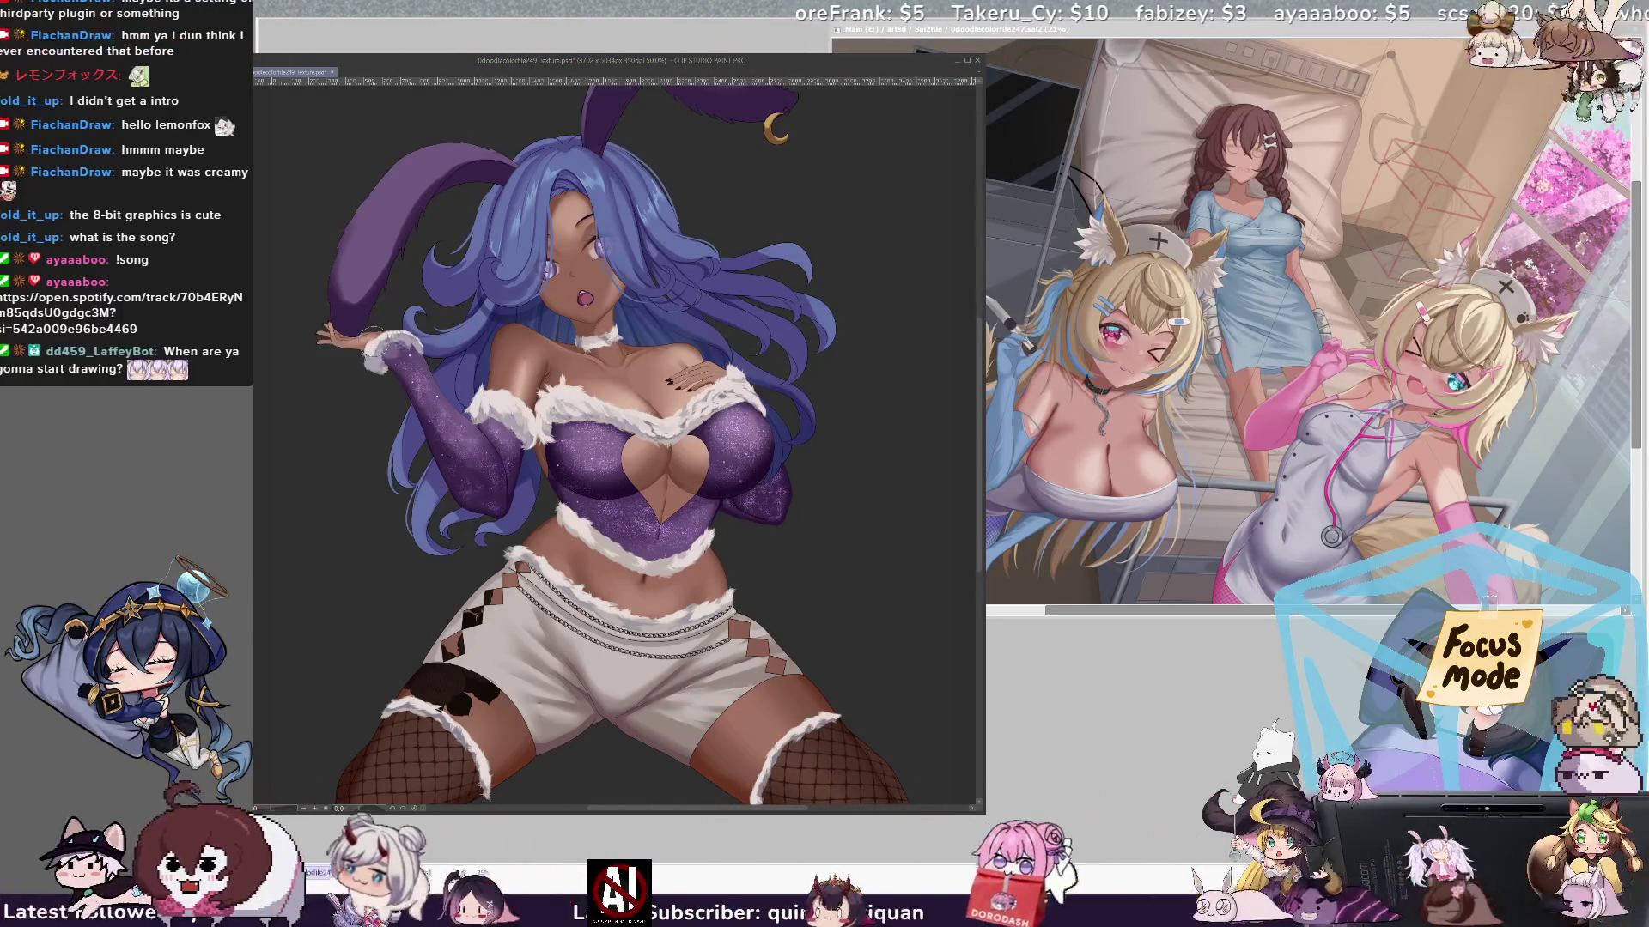
key("ctrl+v")
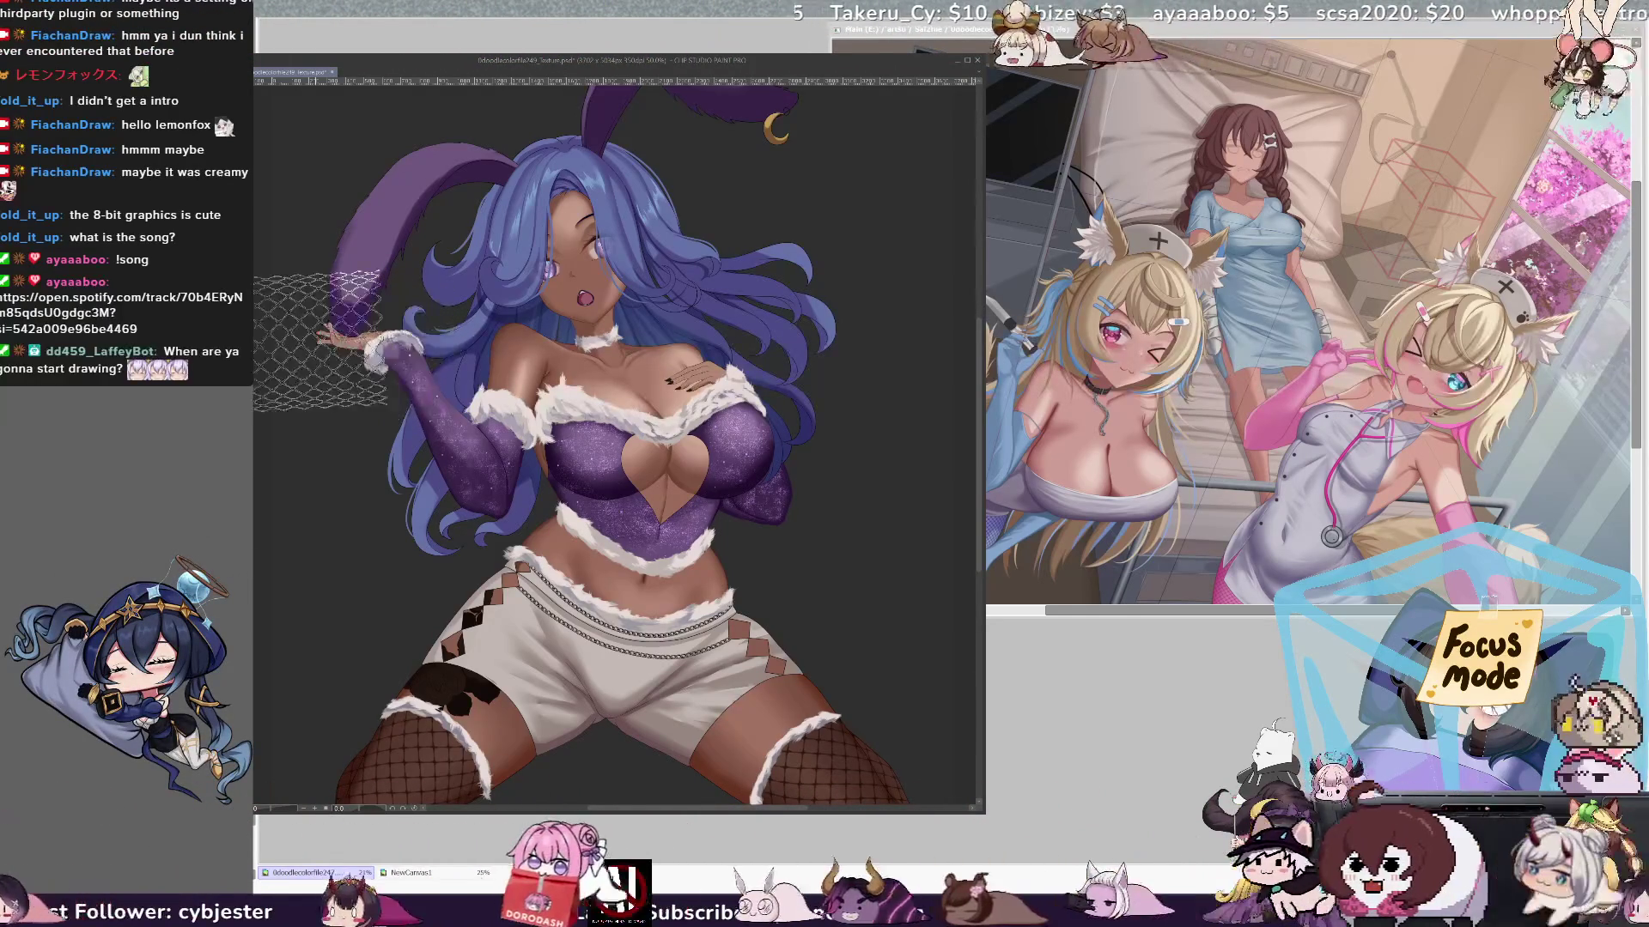
key("ctrl+z")
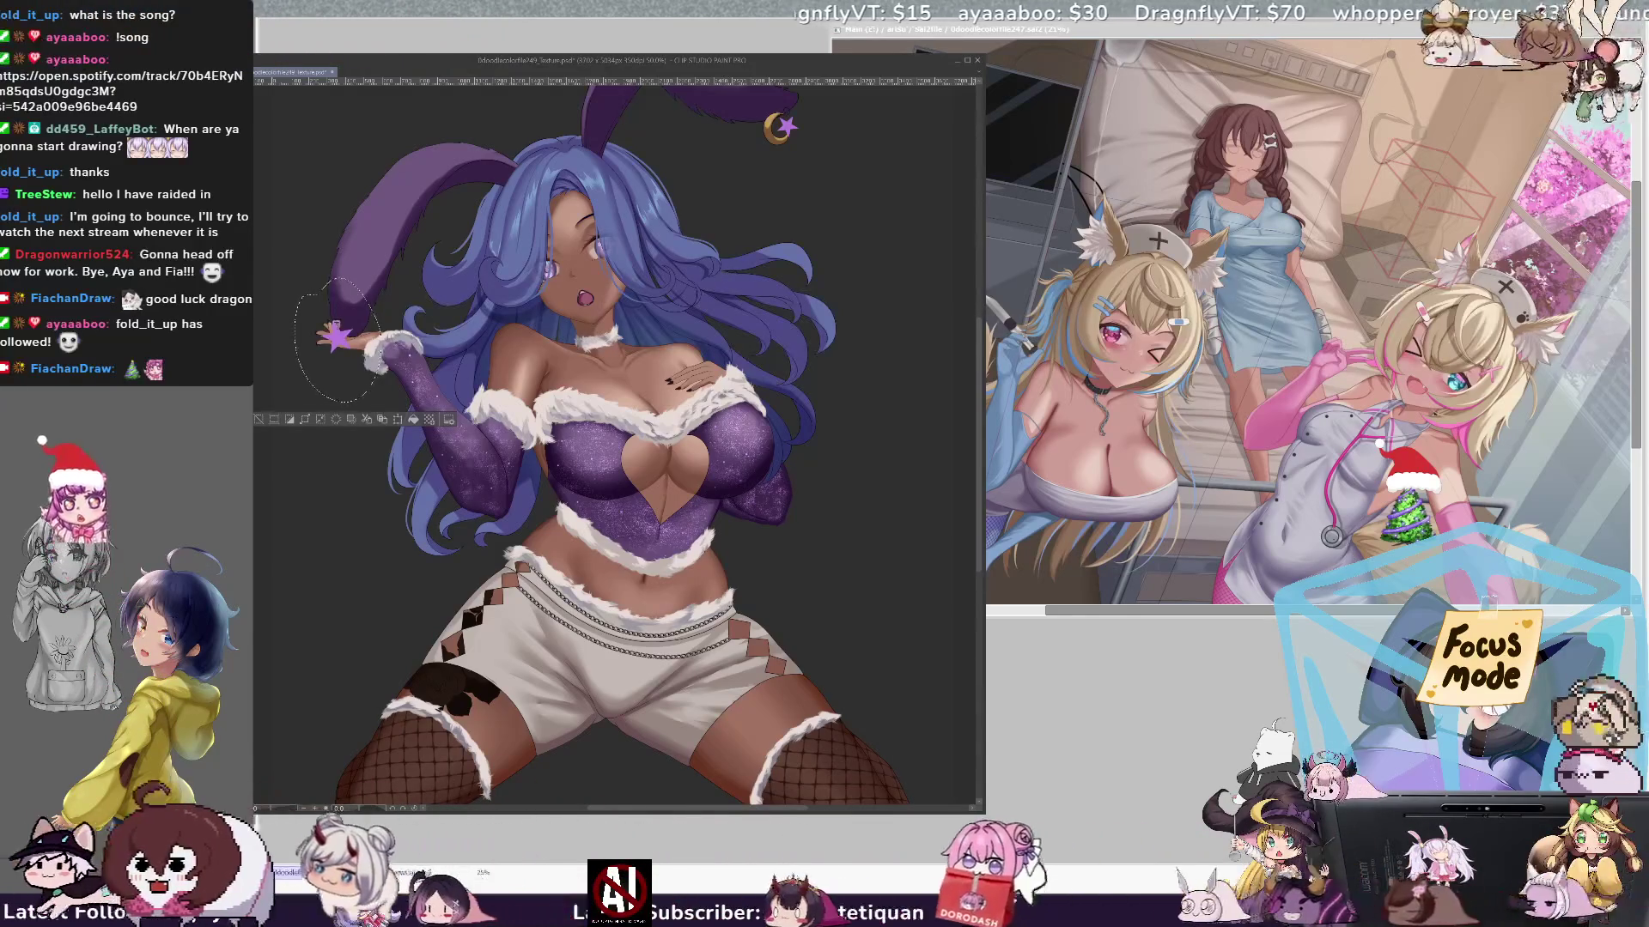
- Scale down the star at the character's wrist with a free transform
key("ctrl+t")
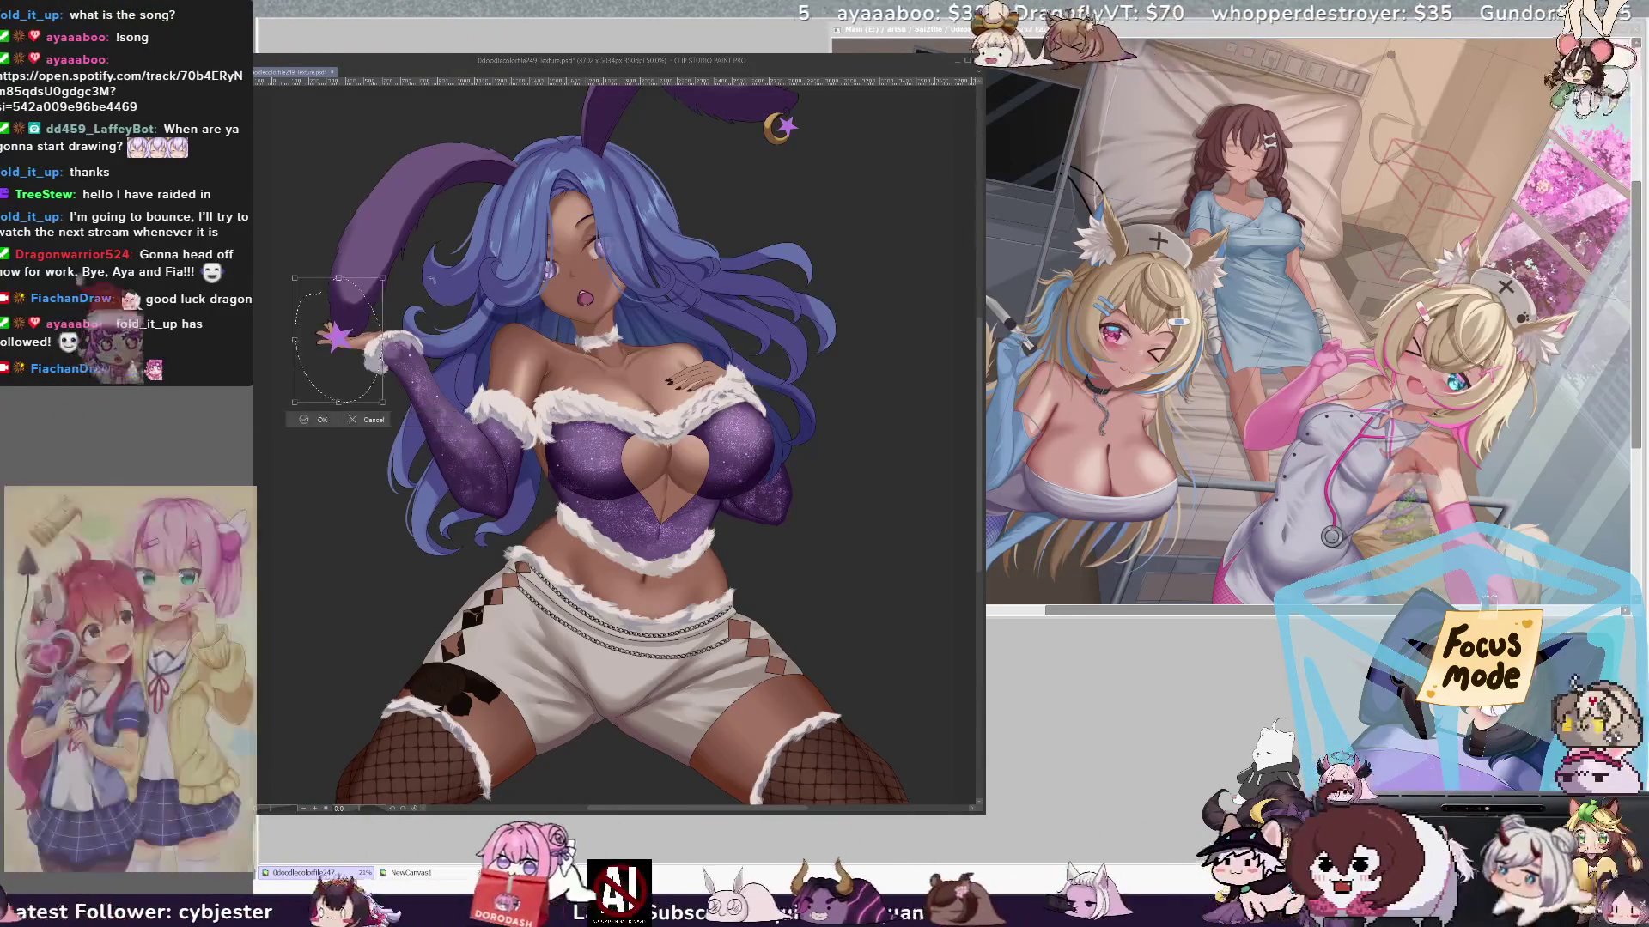
left_click_drag(352, 279, 356, 296)
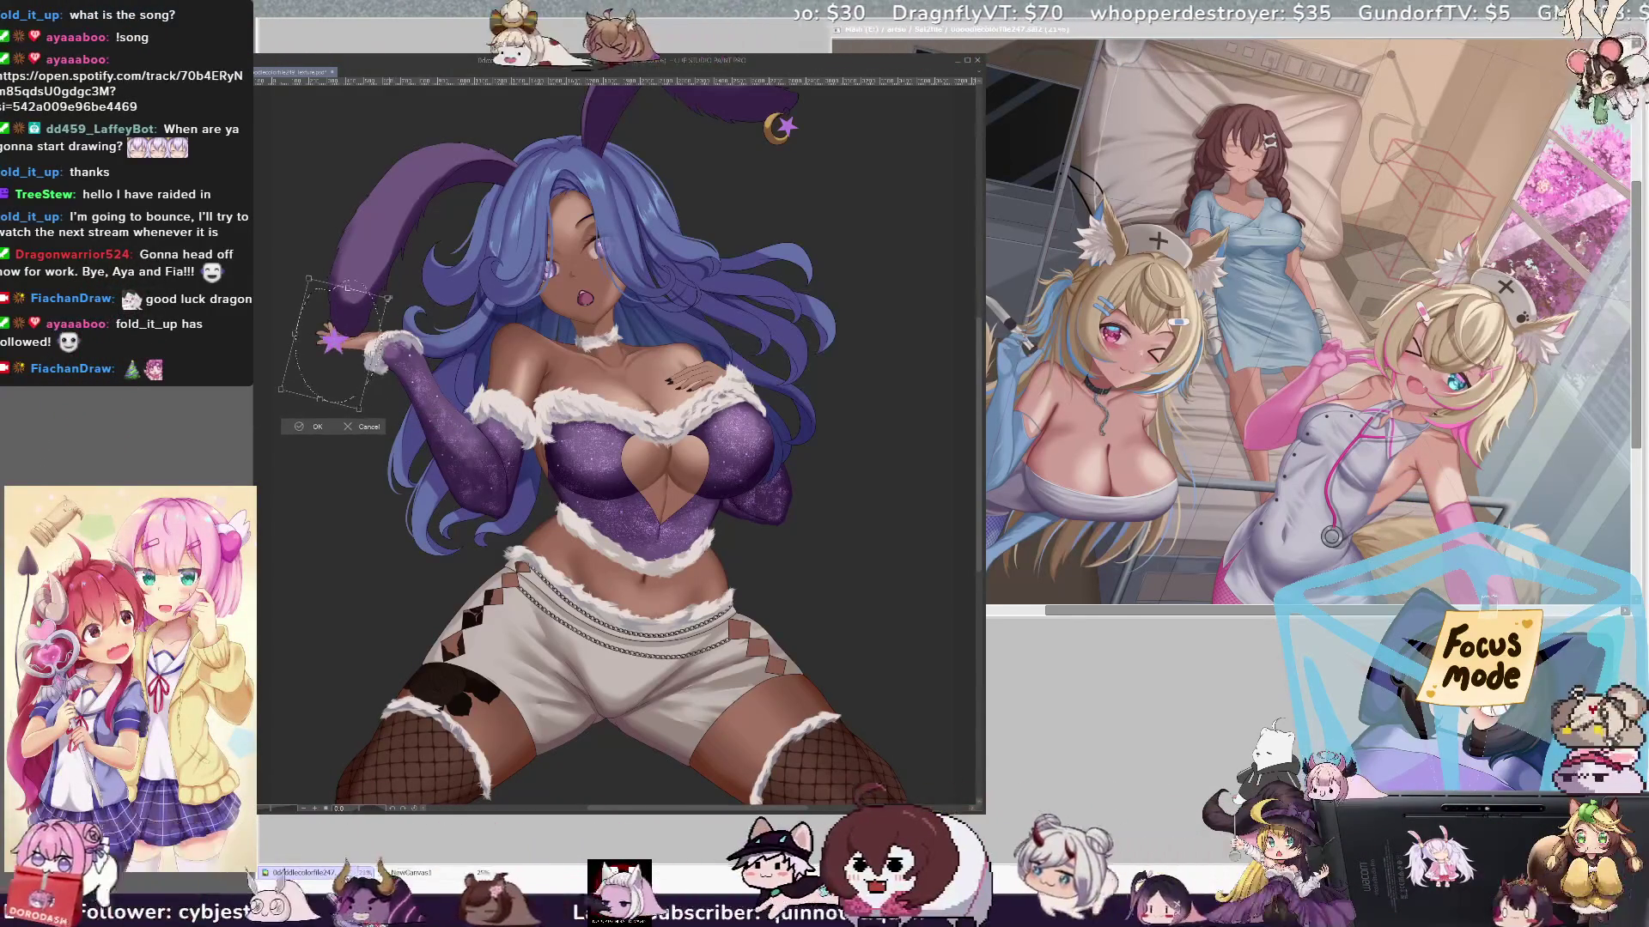
left_click_drag(351, 352, 353, 353)
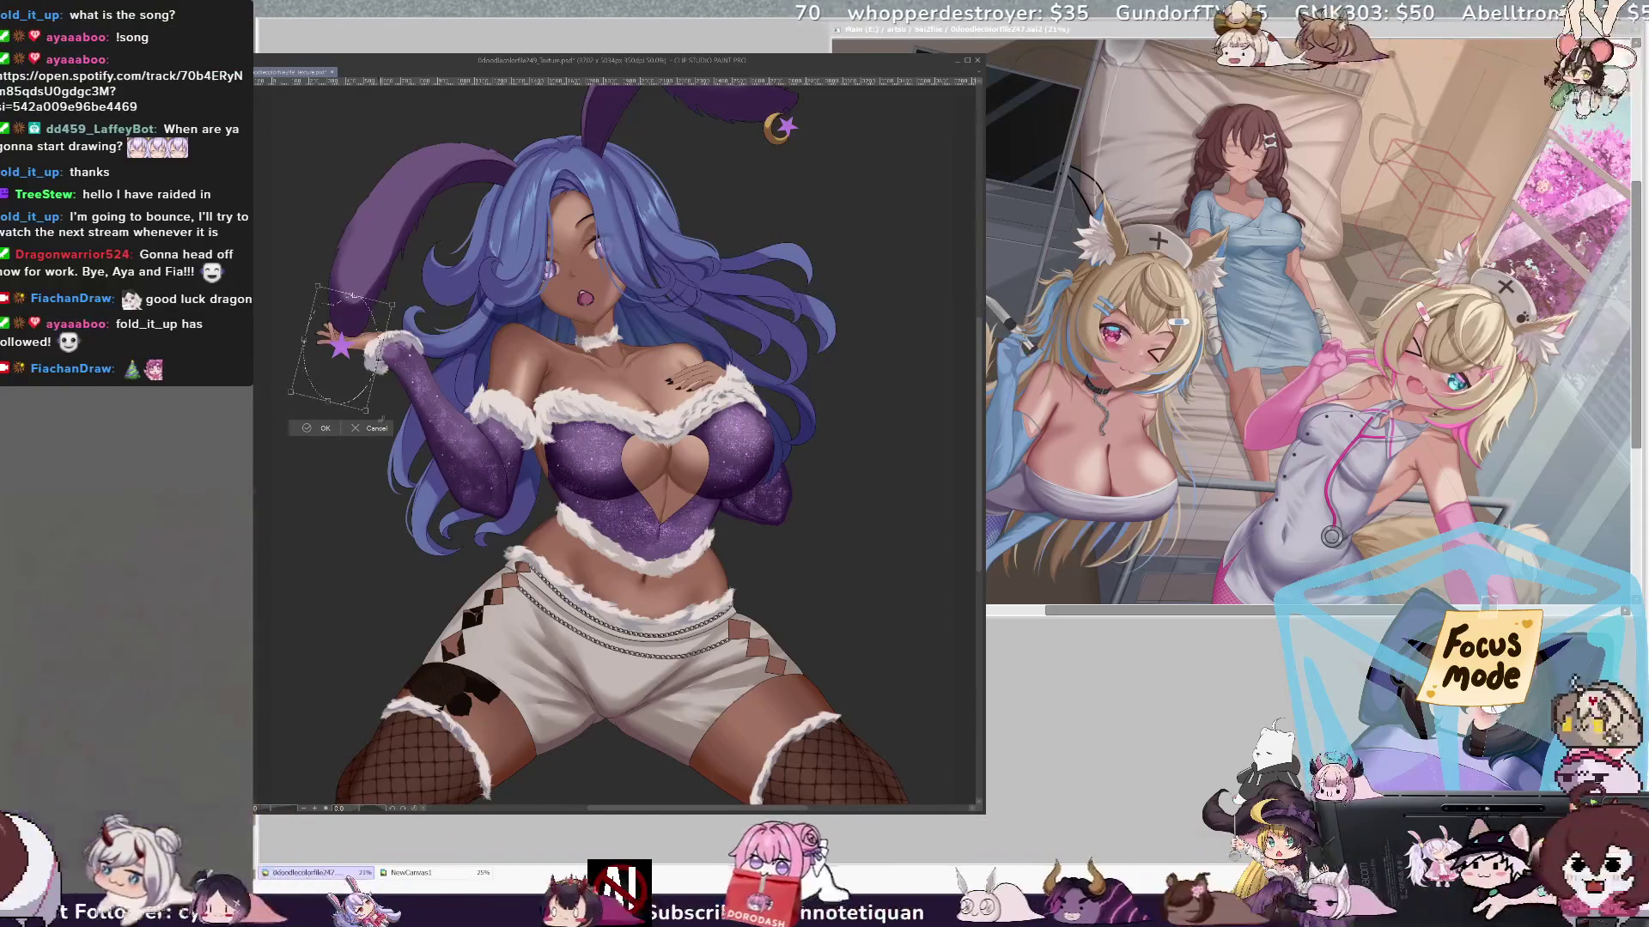
left_click(321, 429)
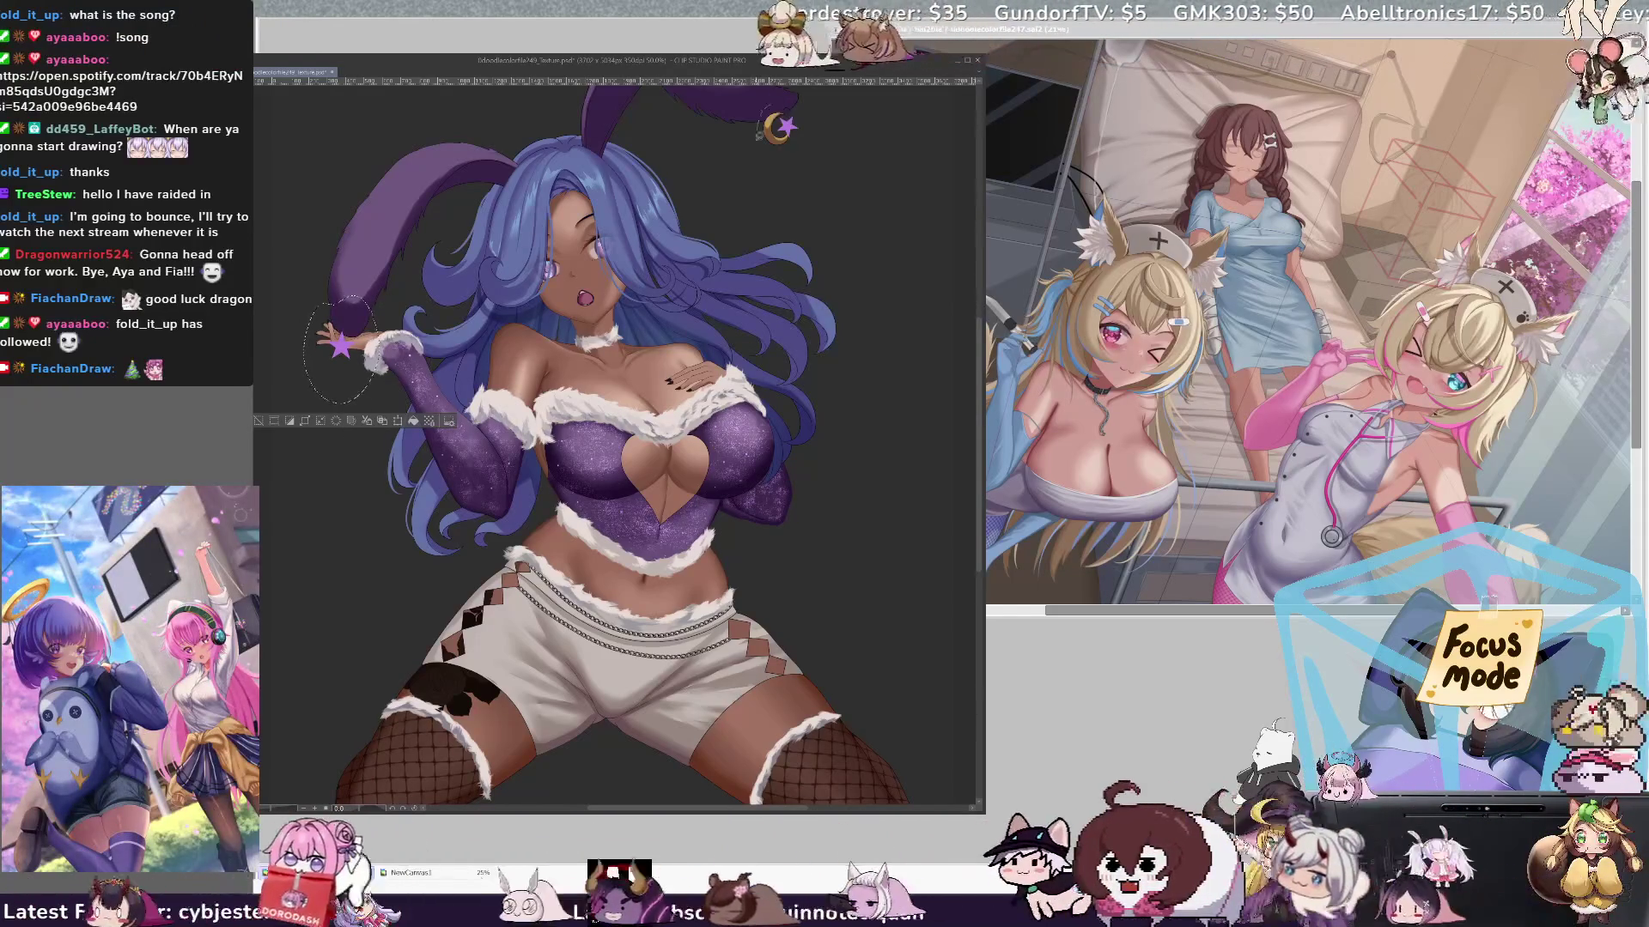
- Rotate the moon-and-star accent, deselect, and save the illustration
key("ctrl+t")
left_click_drag(830, 156, 808, 133)
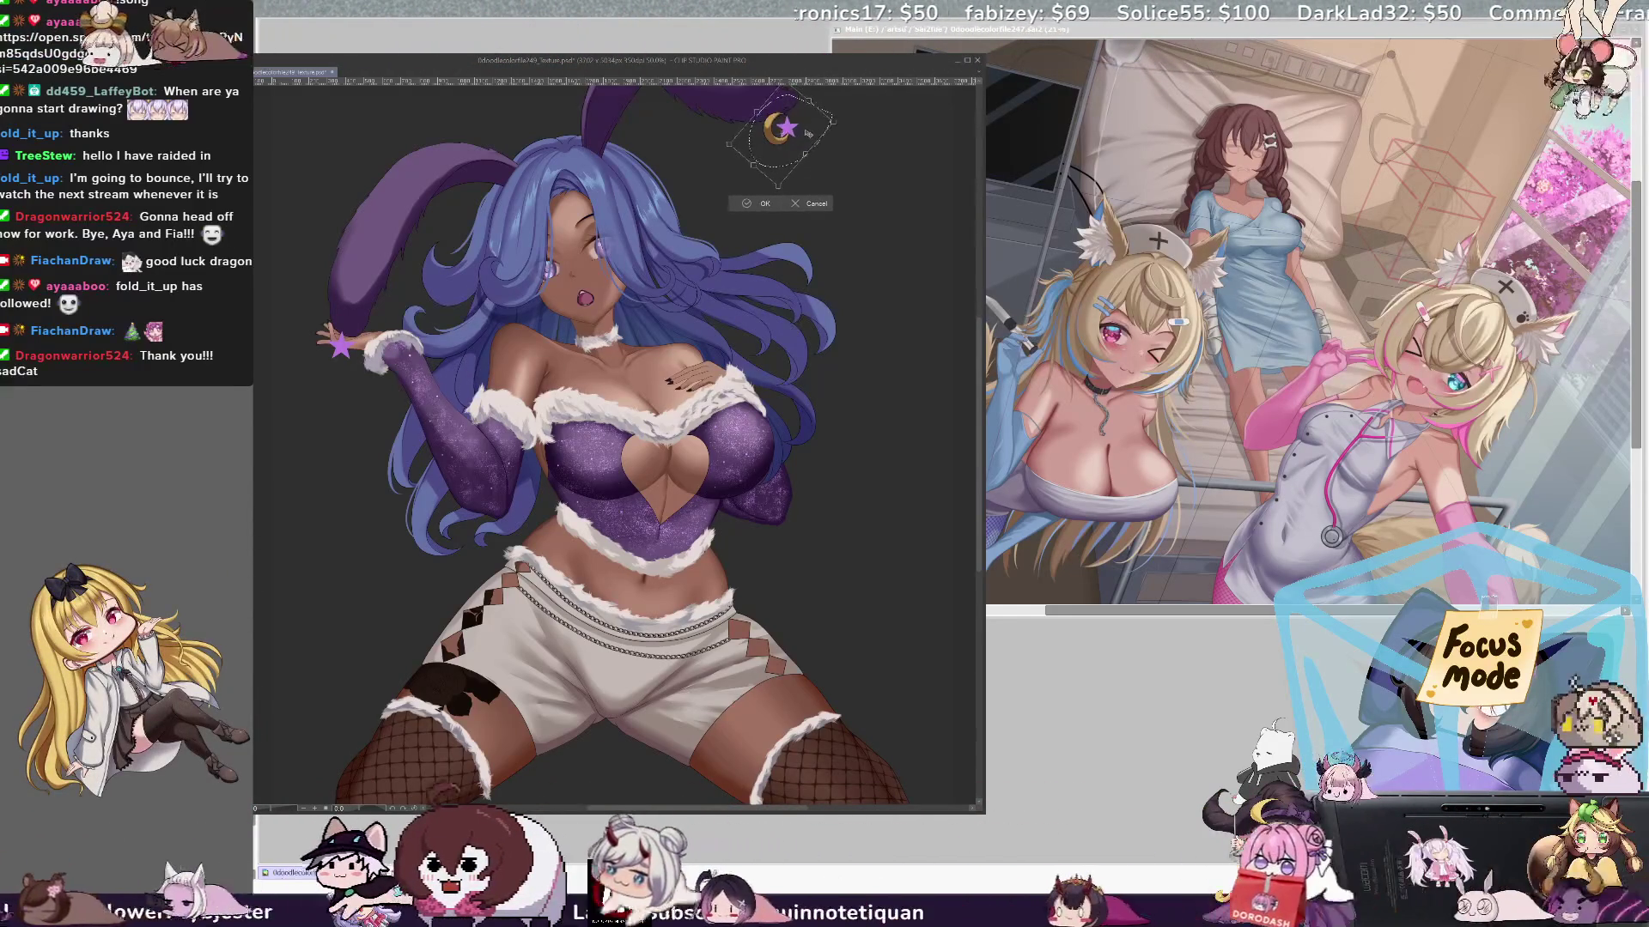
left_click(812, 203)
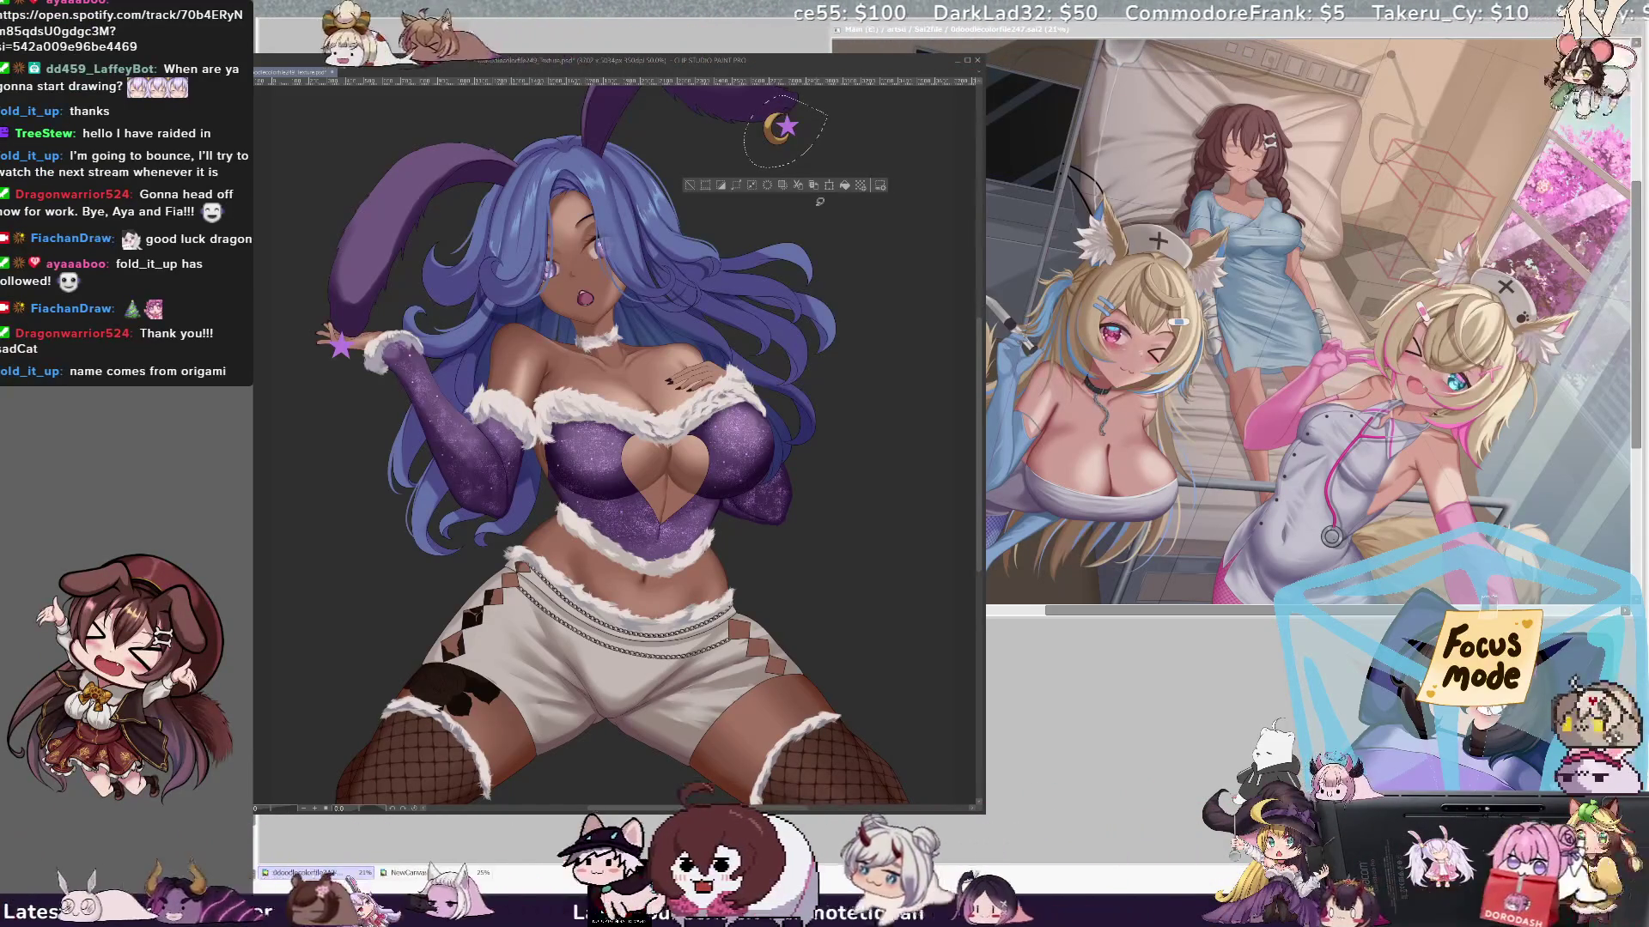
key("ctrl+d")
key("ctrl+s")
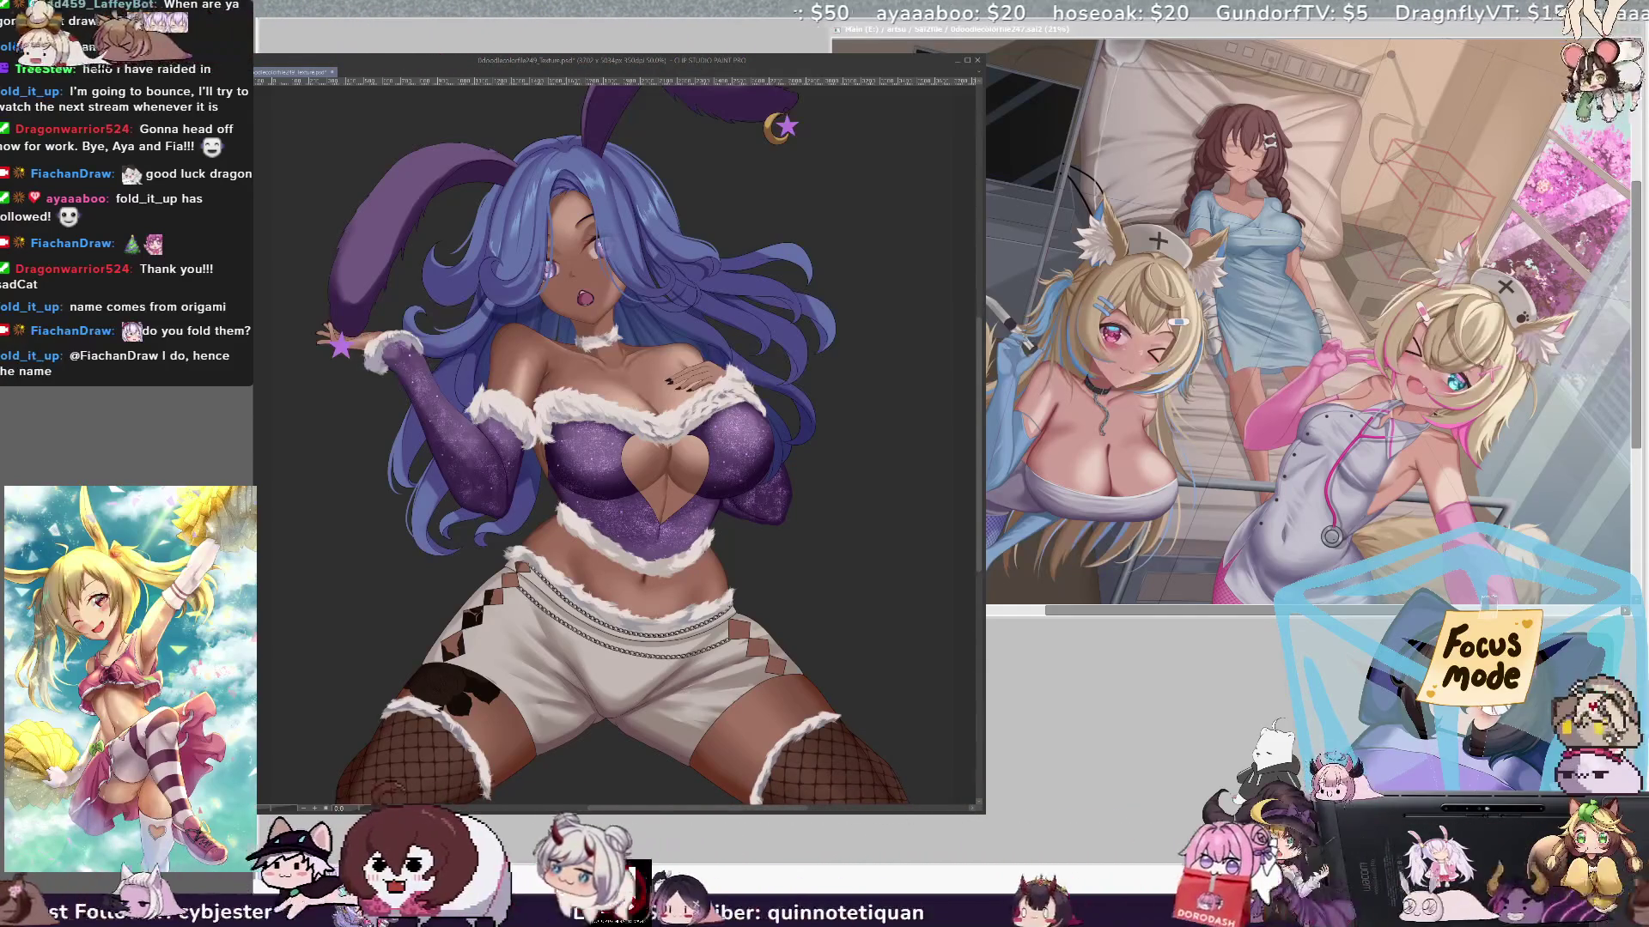
key("ctrl+z")
key("ctrl+y")
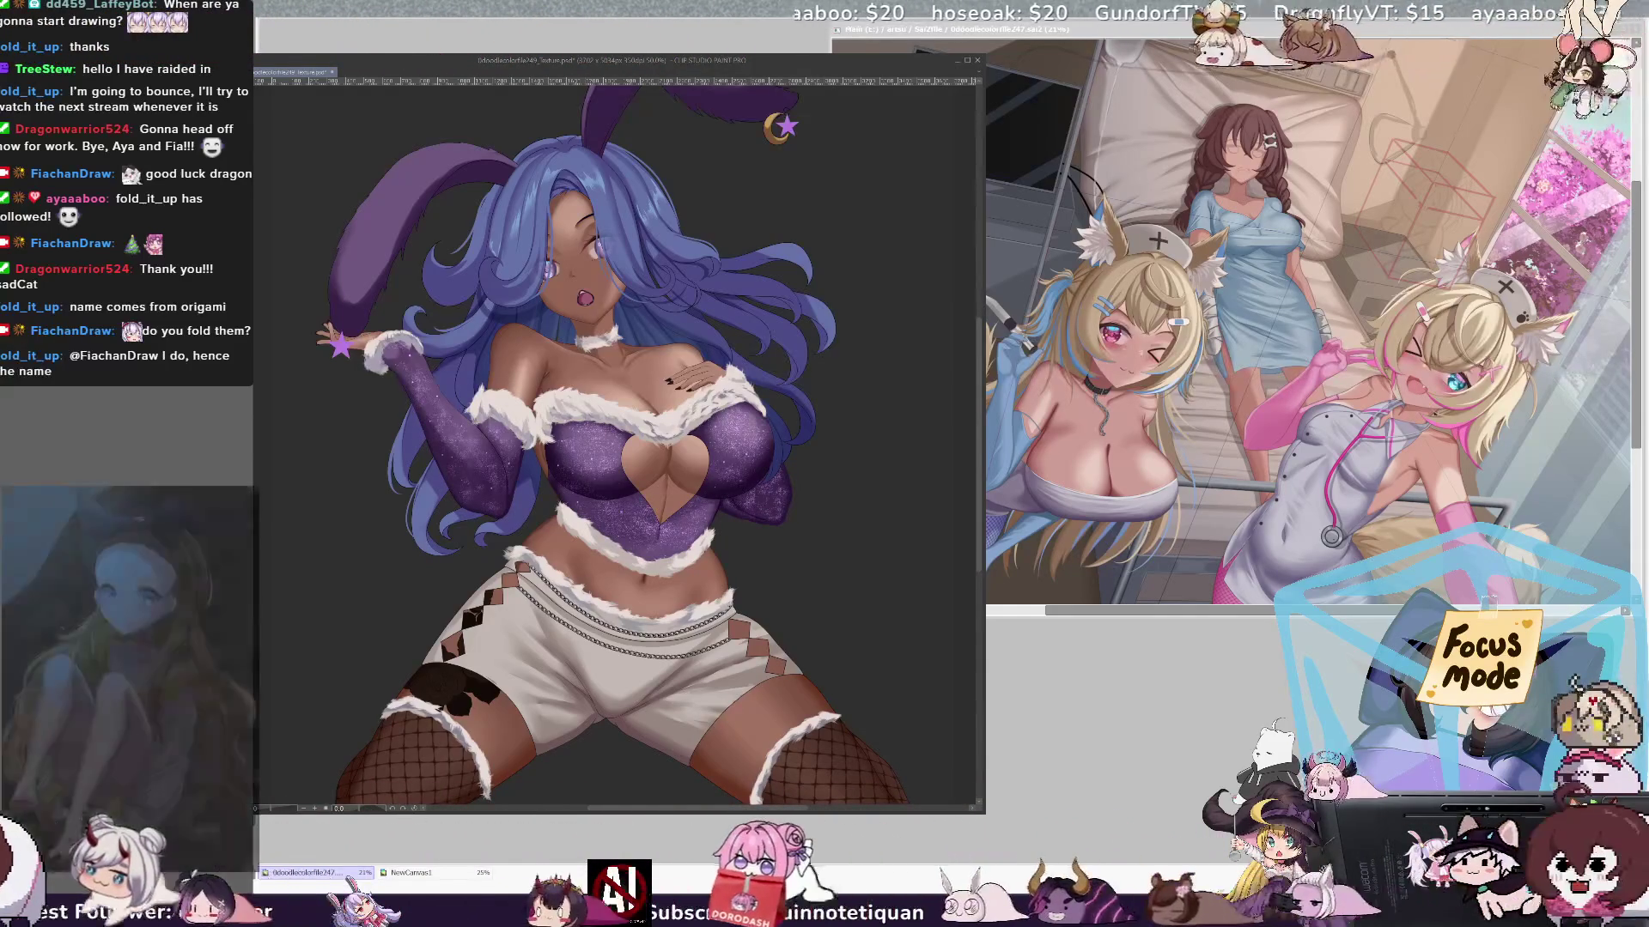
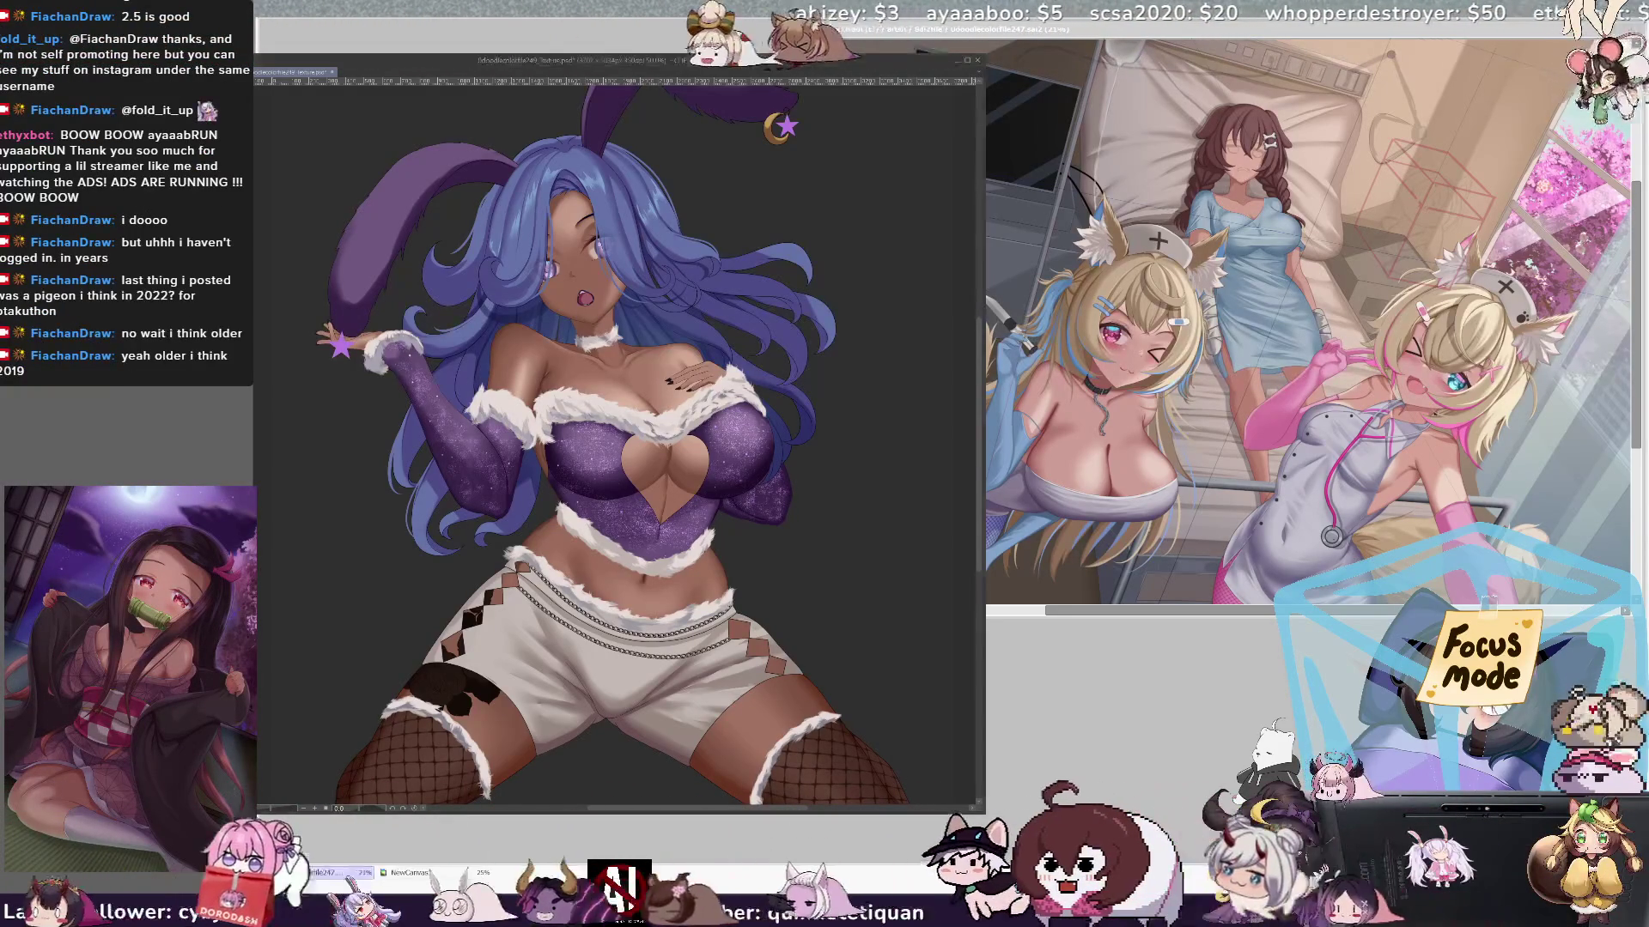
- Zoom in on the bunny girl until her ears, face and purple outfit fill the view
scroll(618, 442, "up", 1)
scroll(618, 442, "up", 2)
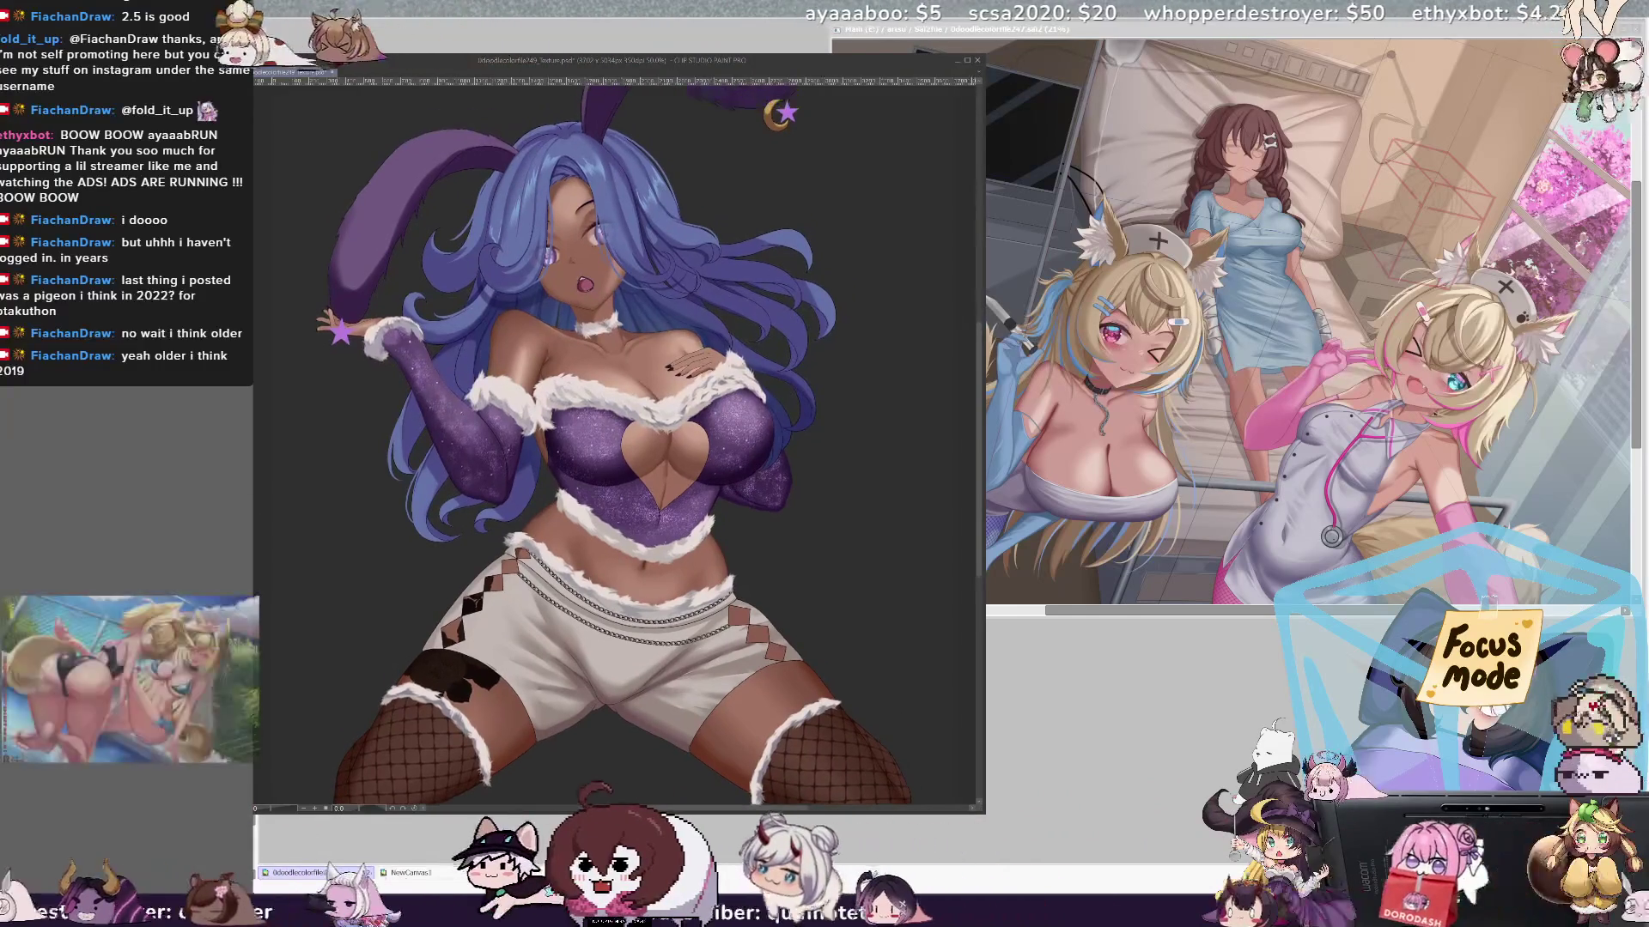
scroll(614, 442, "up", 2)
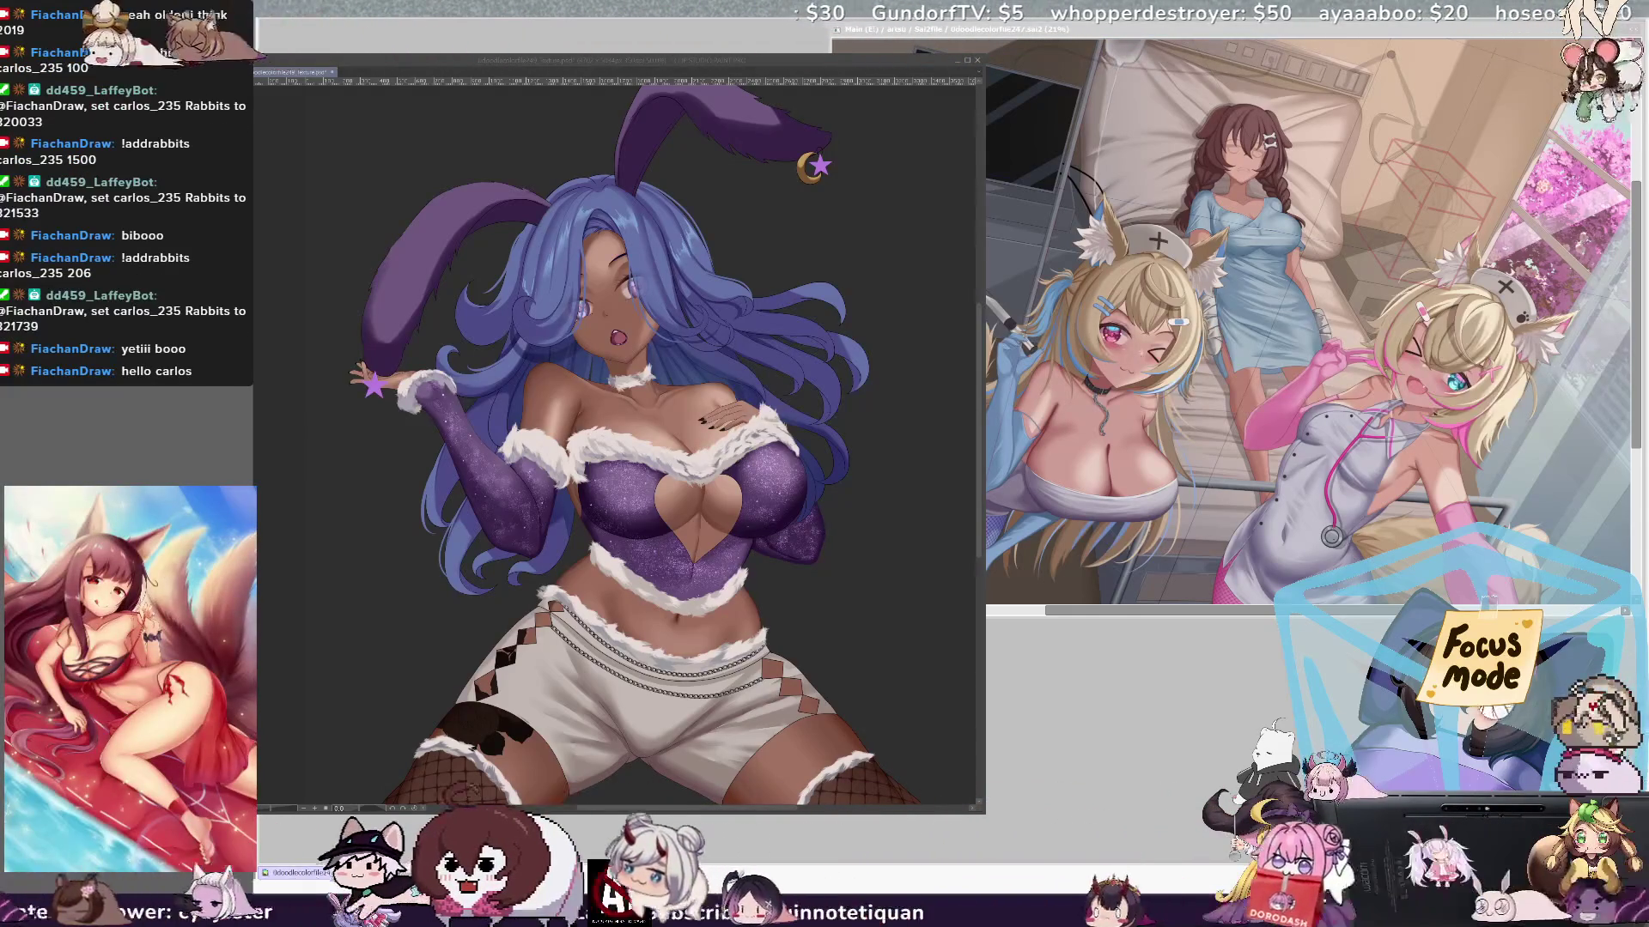
scroll(618, 429, "down", 1)
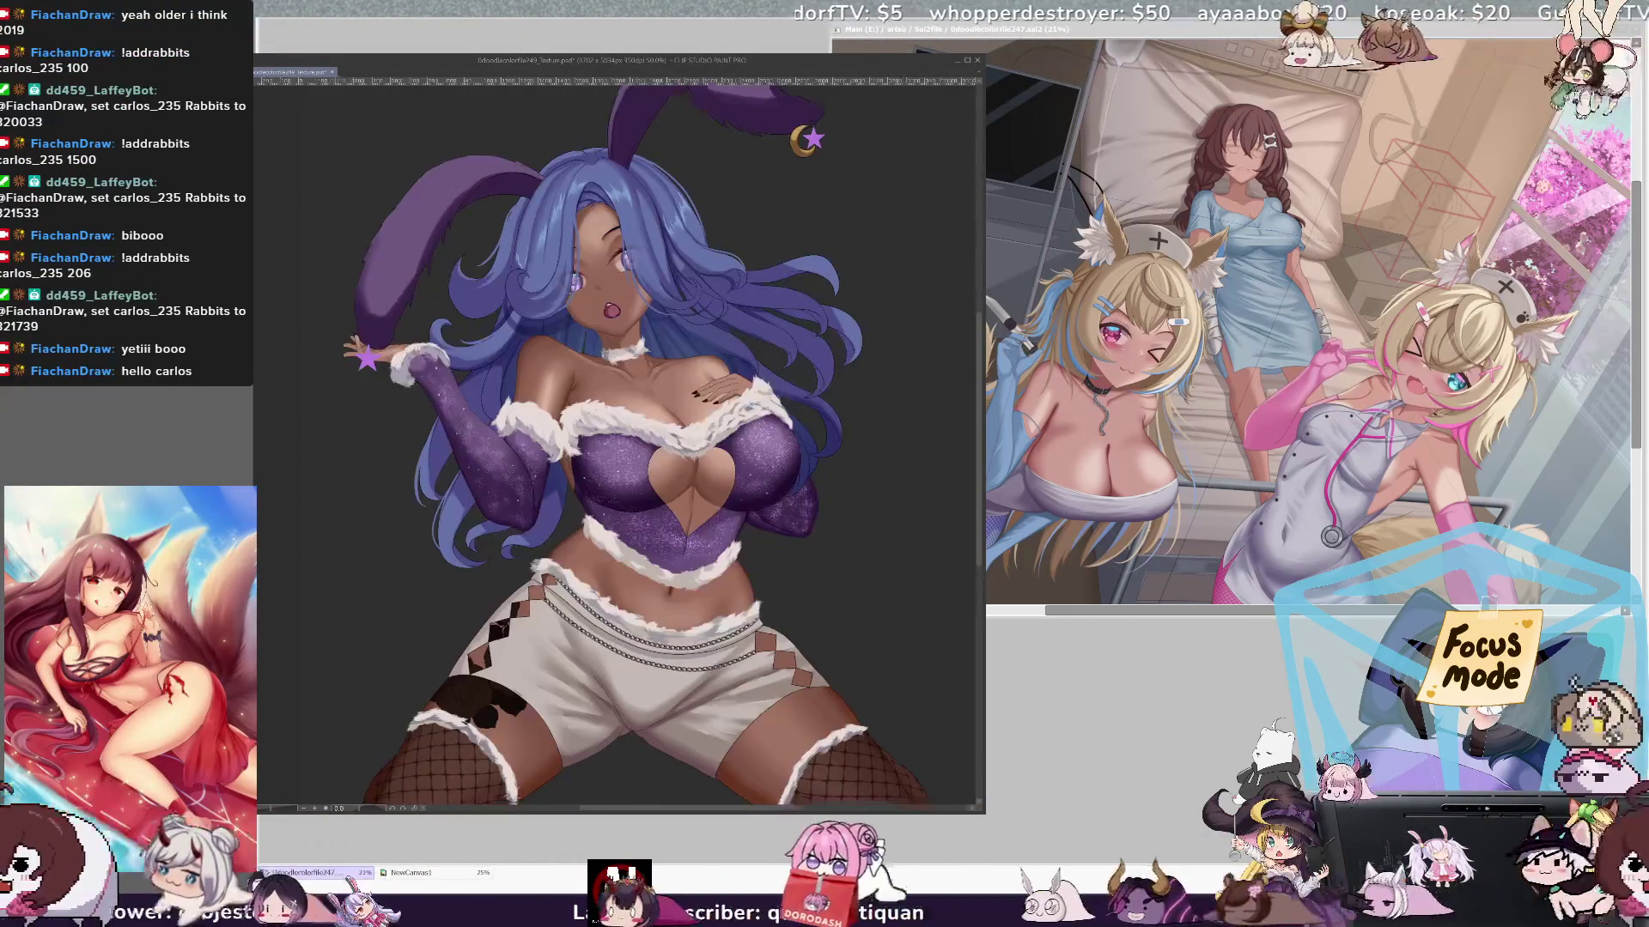
scroll(618, 430, "down", 1)
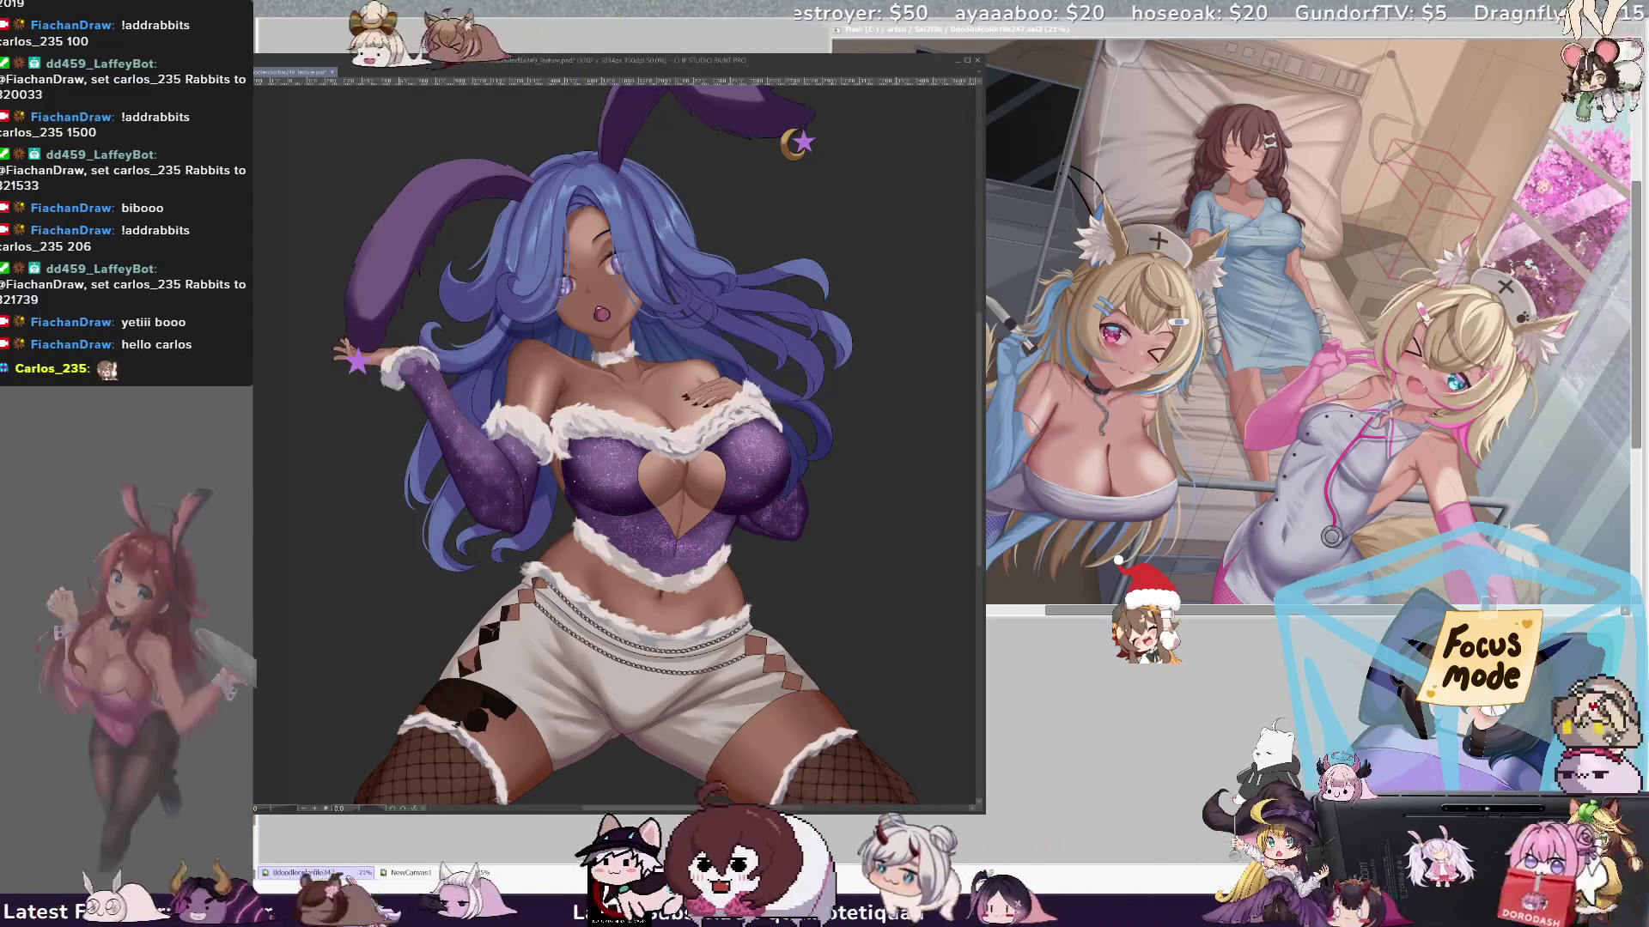
key("ctrl+z")
key("ctrl+y")
key("ctrl+z")
key("ctrl+y")
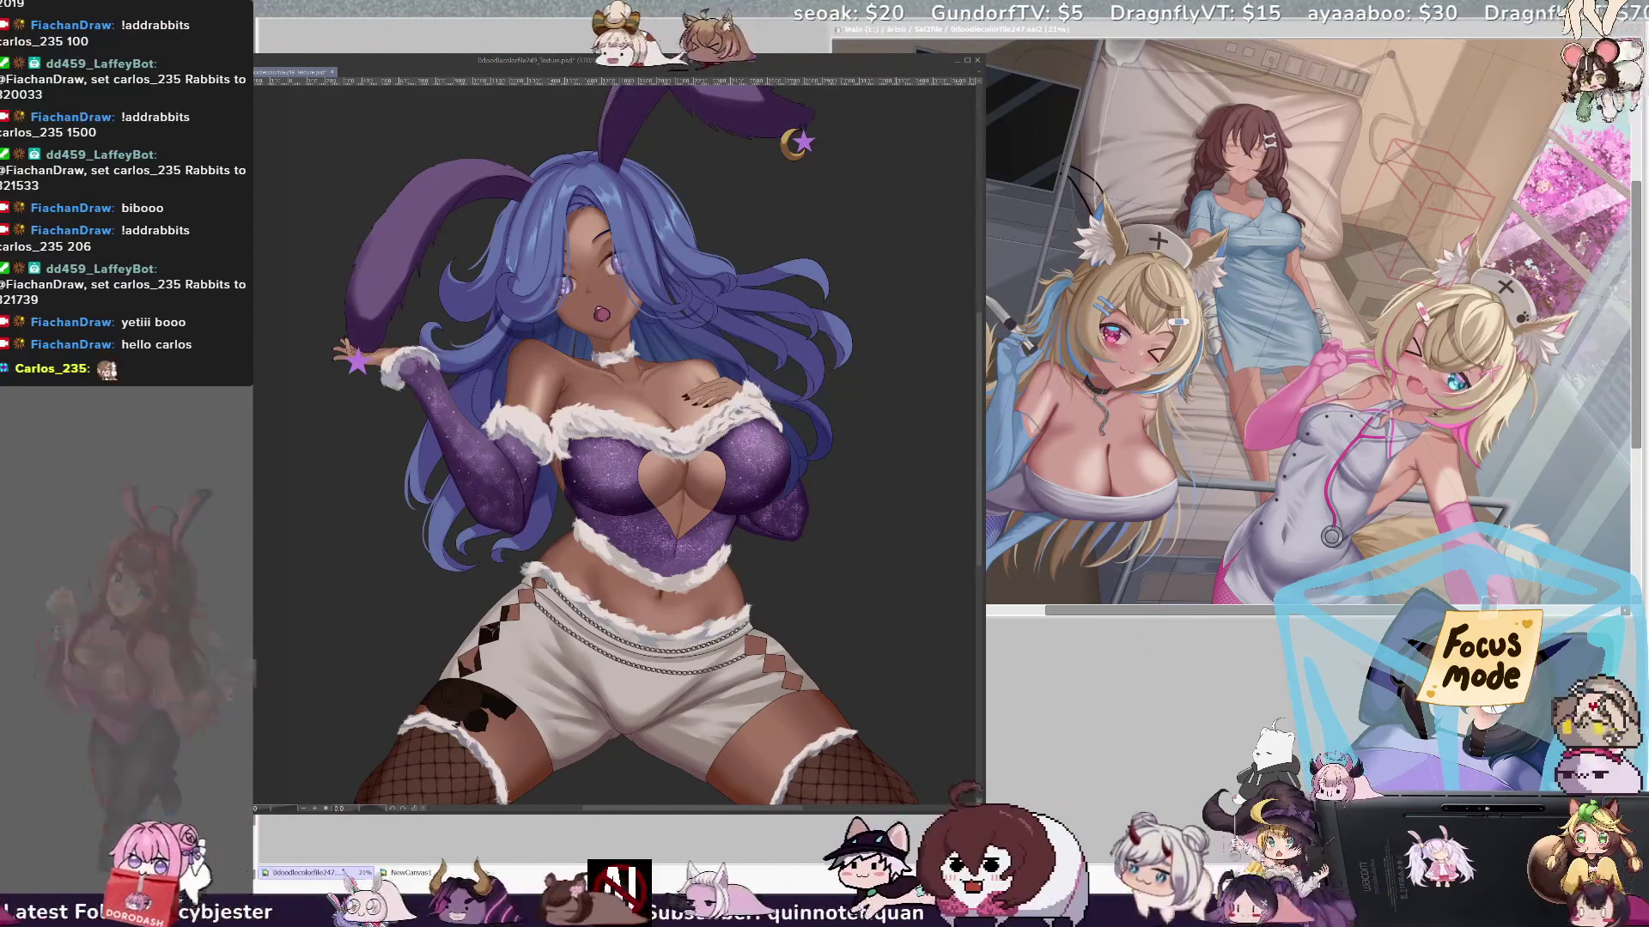
key("ctrl+z")
key("ctrl+y")
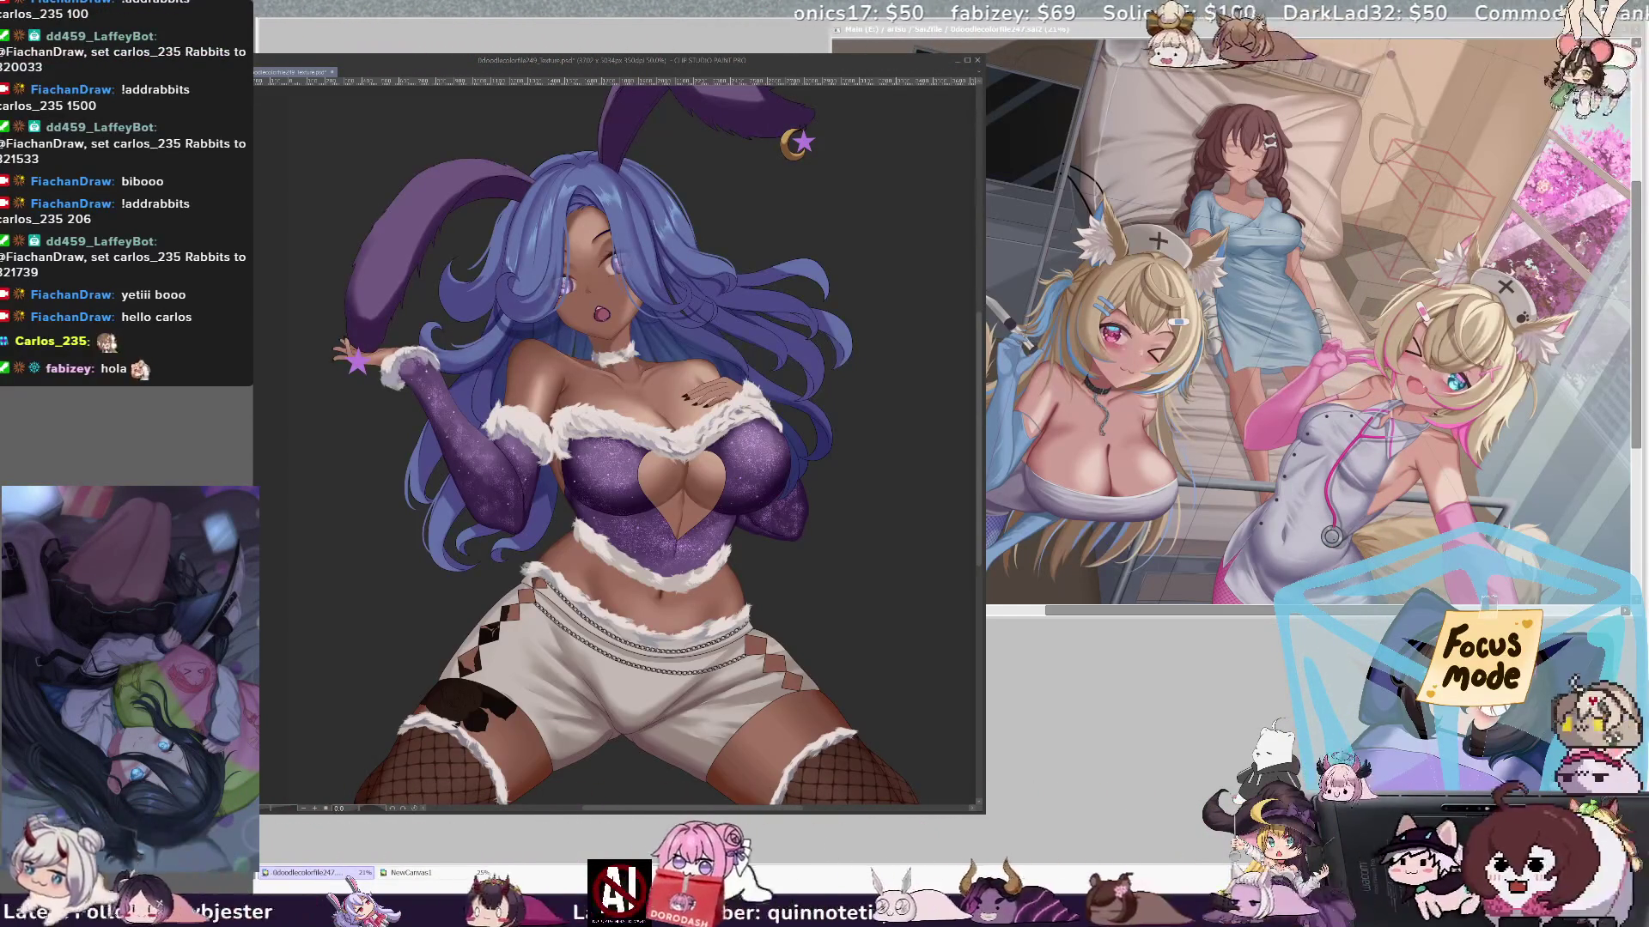
- Reshape the top edge of the purple bunny ear with a brush stroke
scroll(618, 430, "up", 3)
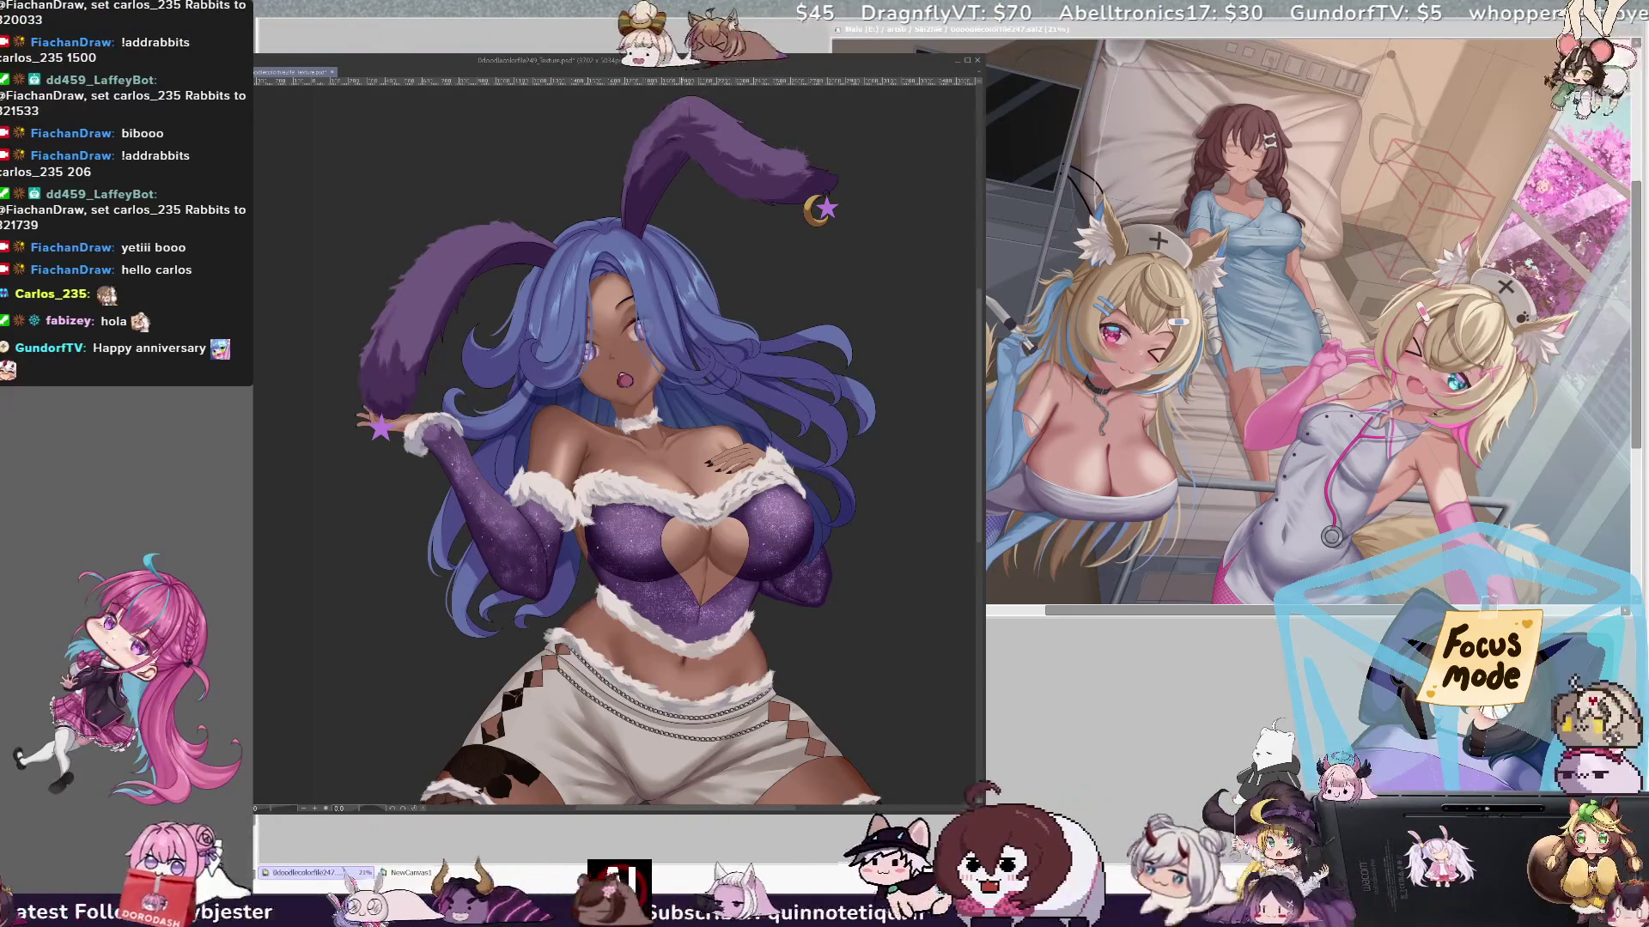
mouse_move(643, 141)
left_mouse_down()
mouse_move(697, 96)
mouse_move(784, 149)
left_mouse_up()
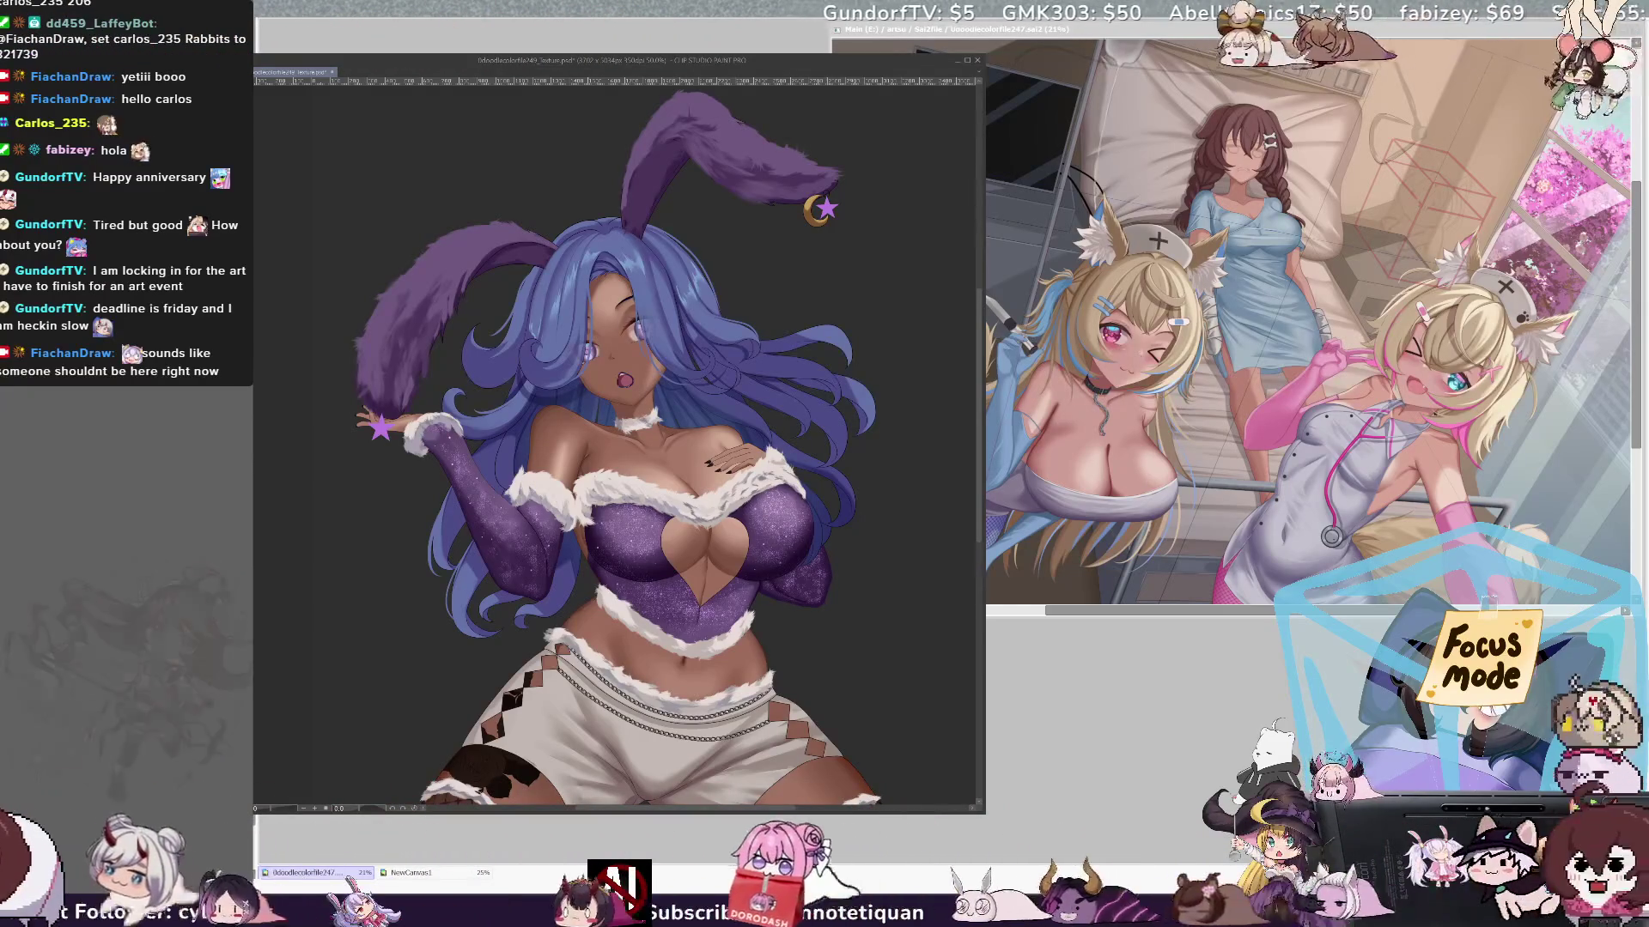
- Zoom out slightly from the refined upright bunny ear
scroll(618, 443, "down", 2)
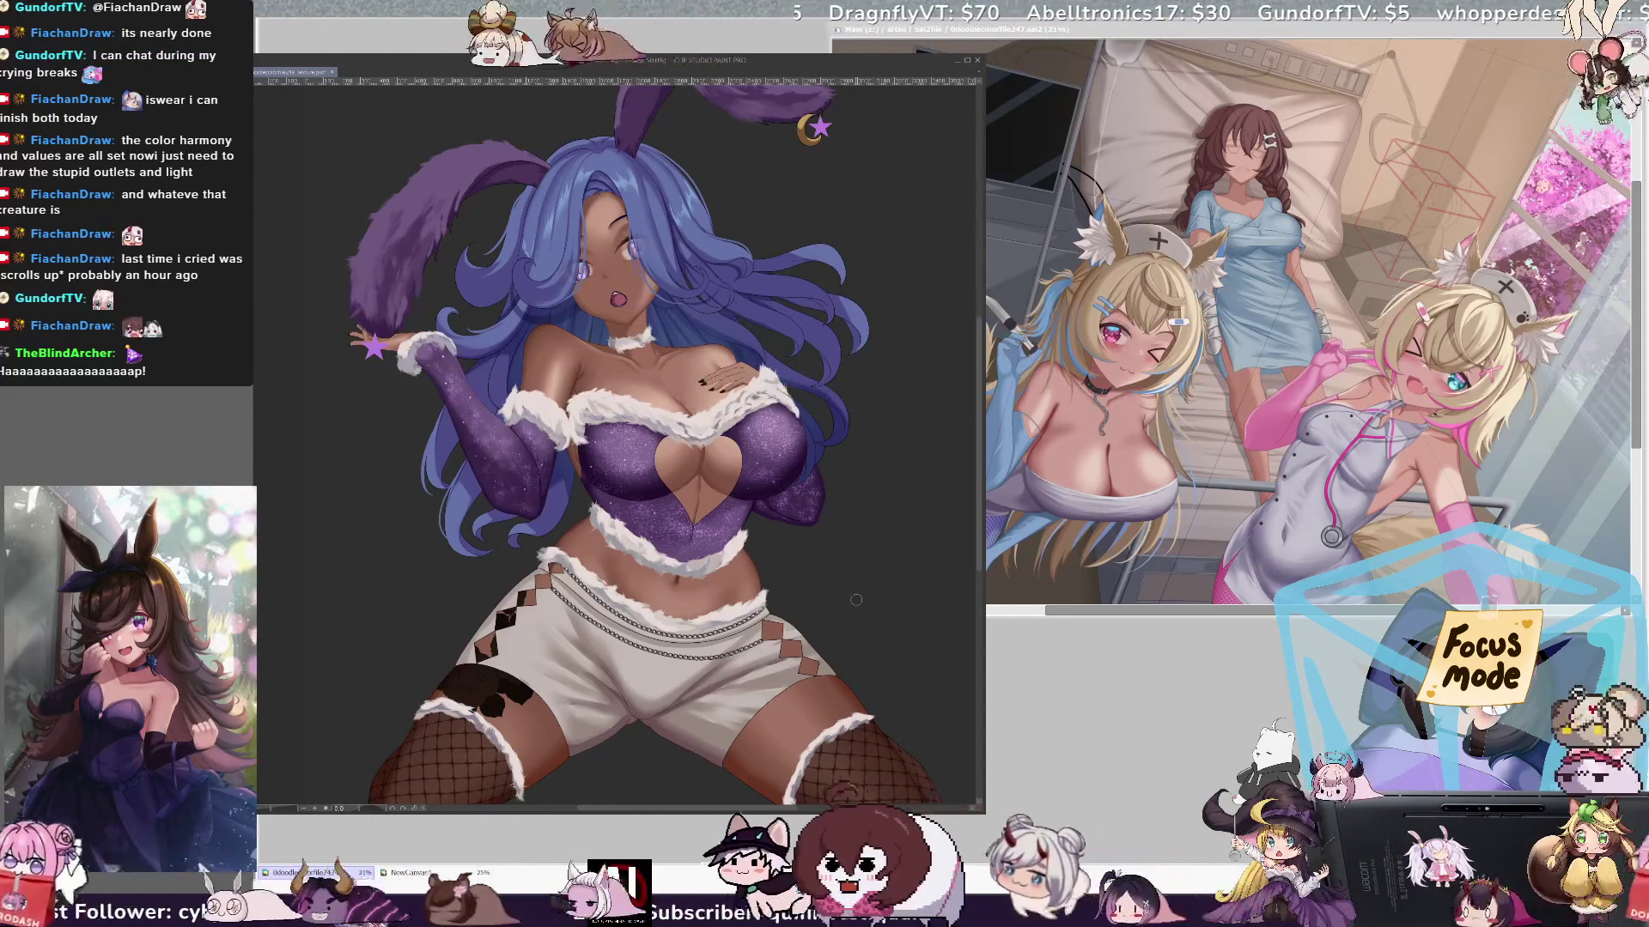
left_click_drag(856, 600, 892, 716)
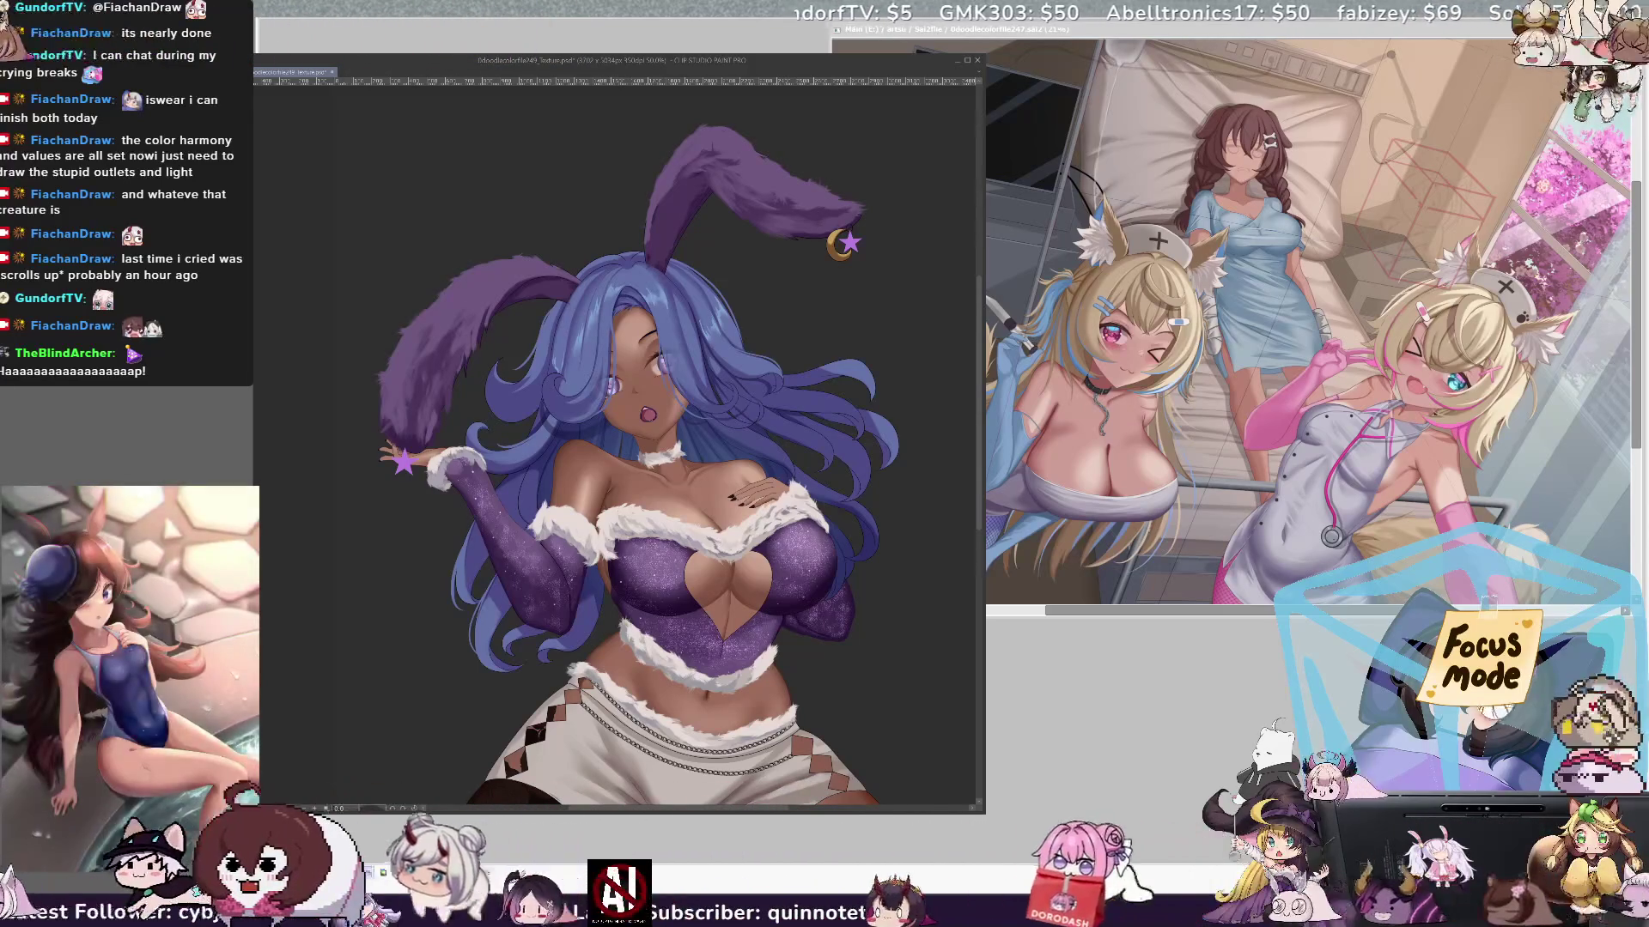
- Pan and zoom out to show the whole bunny-girl figure
left_click_drag(953, 211, 933, 254)
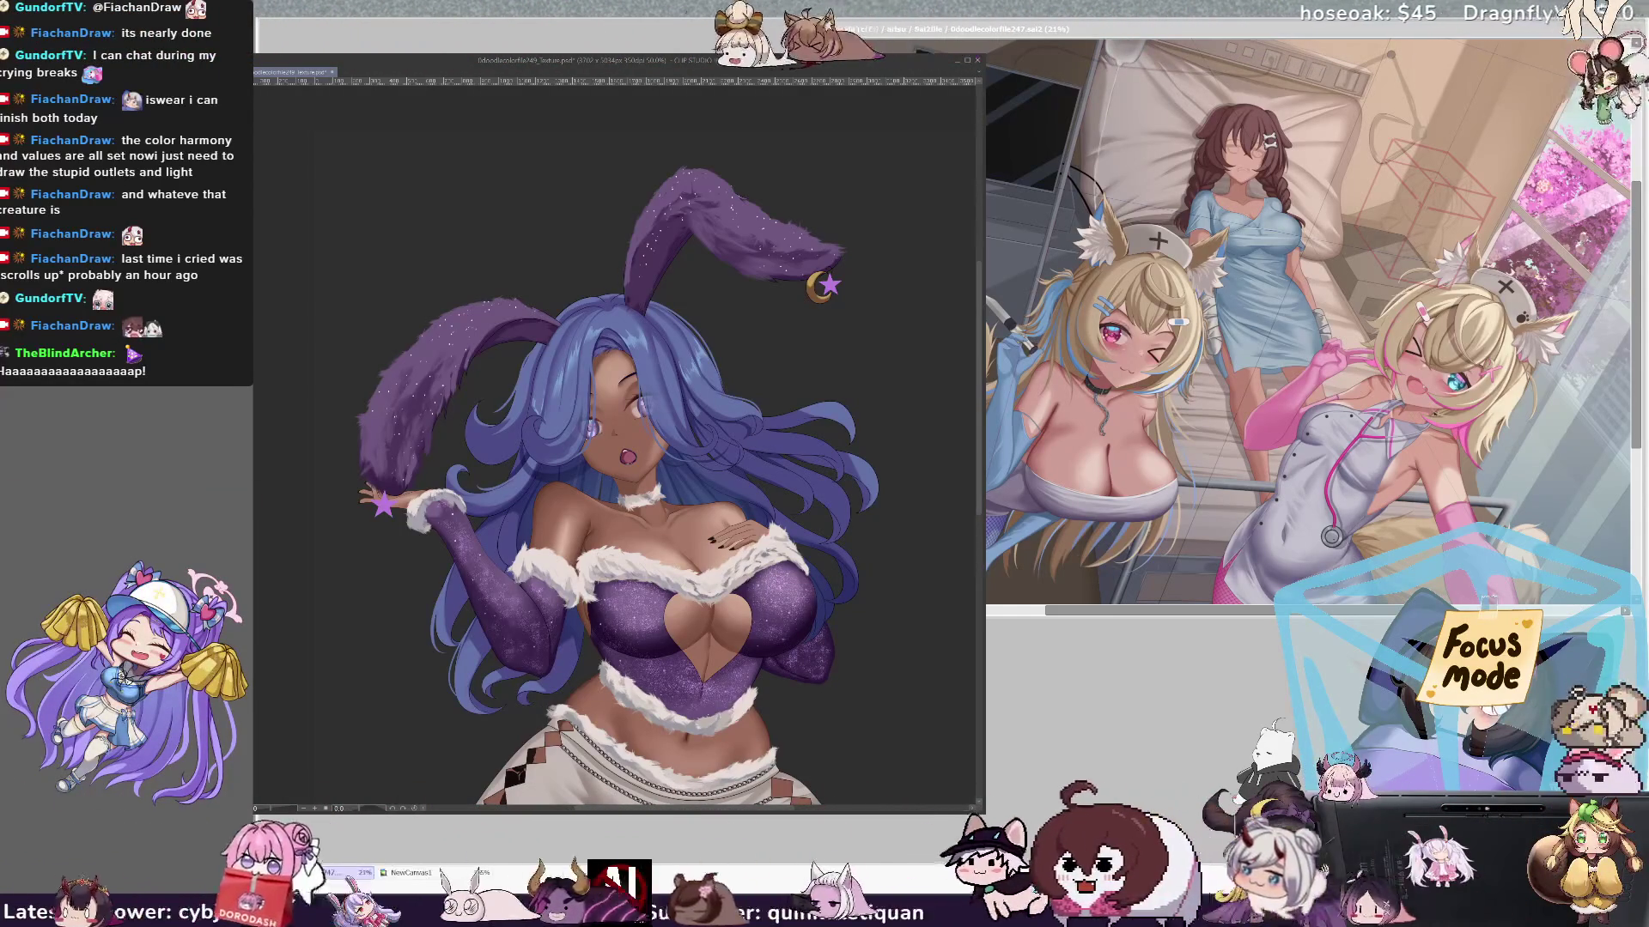
key("ctrl+minus")
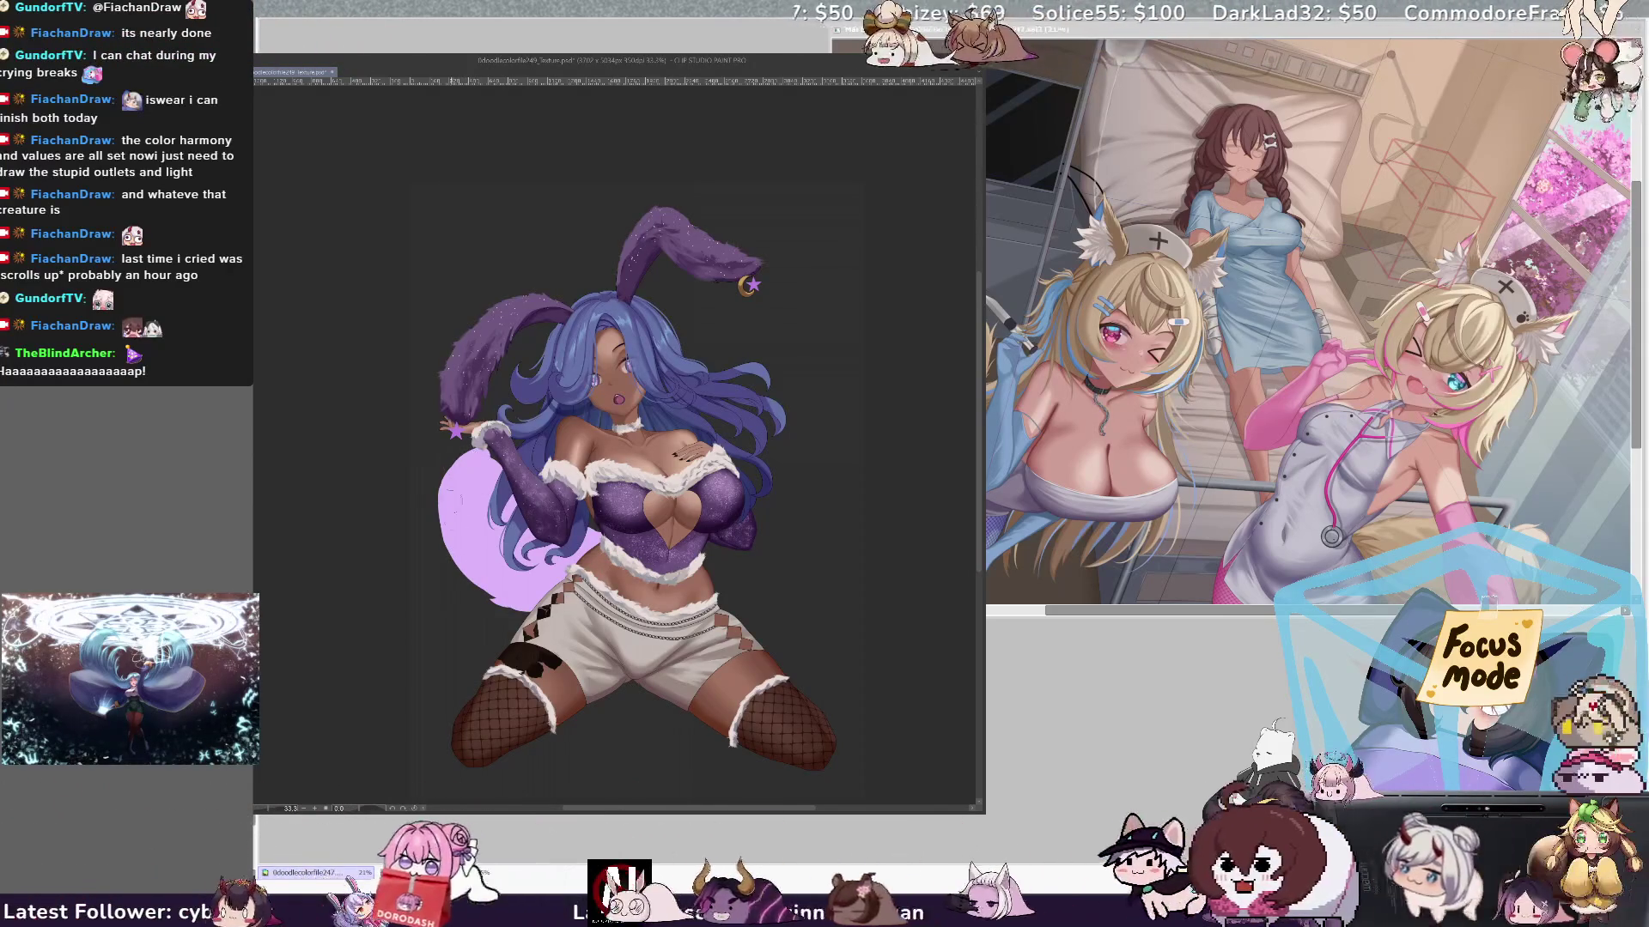
- Erase two strips off the lavender tail's left edge, then repaint it slightly
left_click_drag(452, 472, 437, 525)
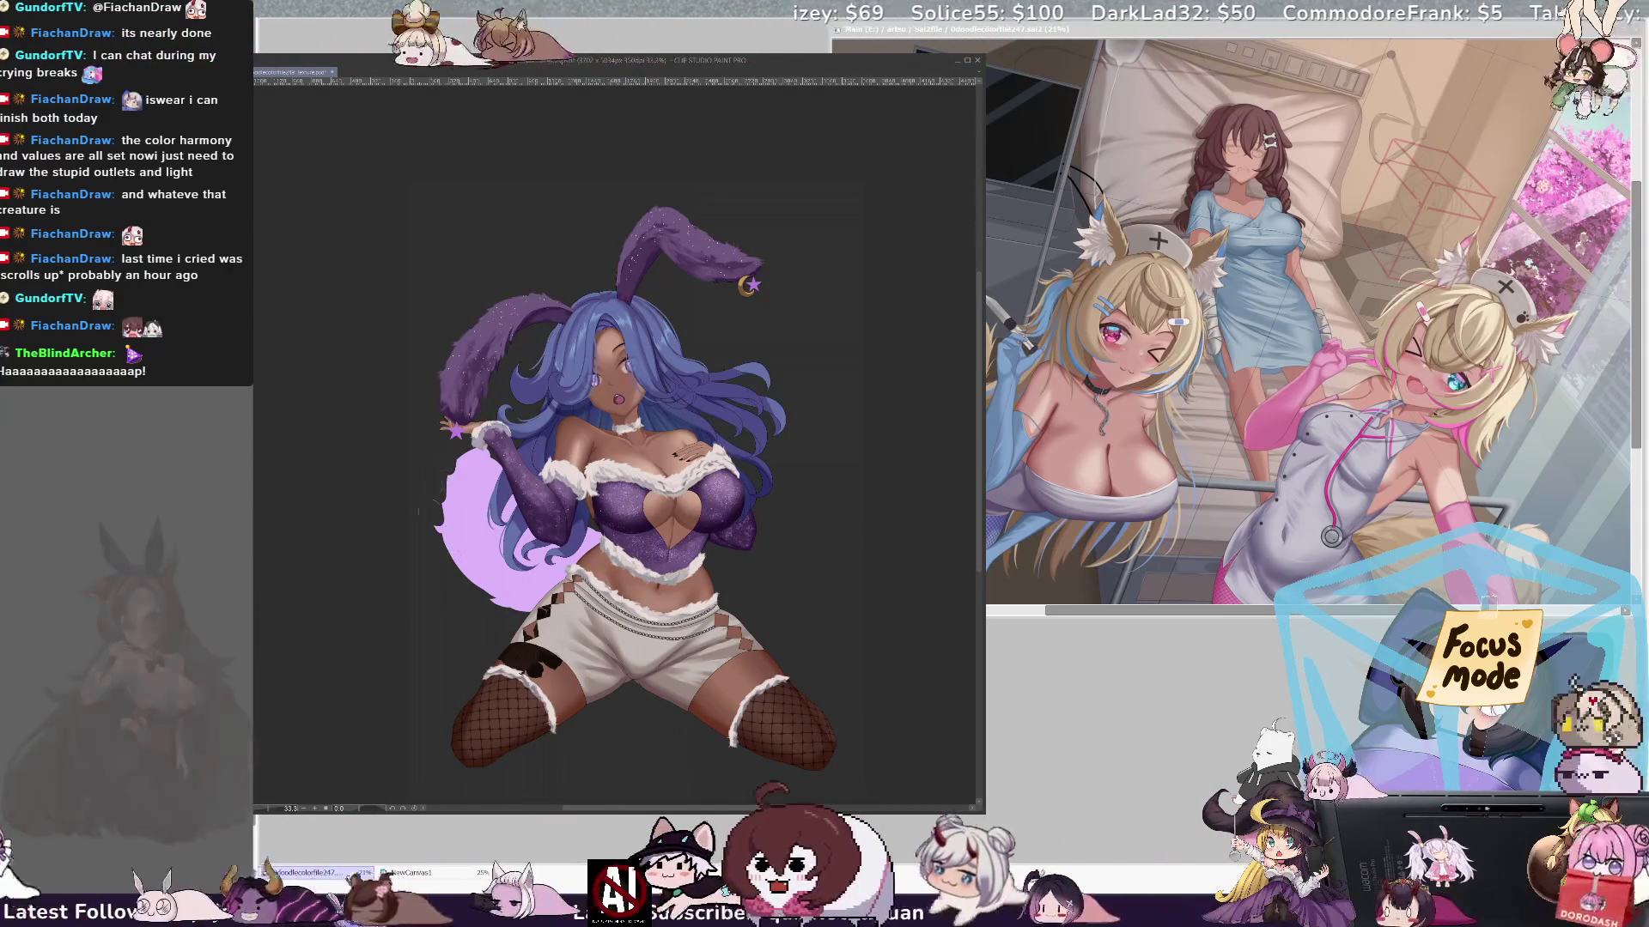
left_click_drag(450, 455, 462, 601)
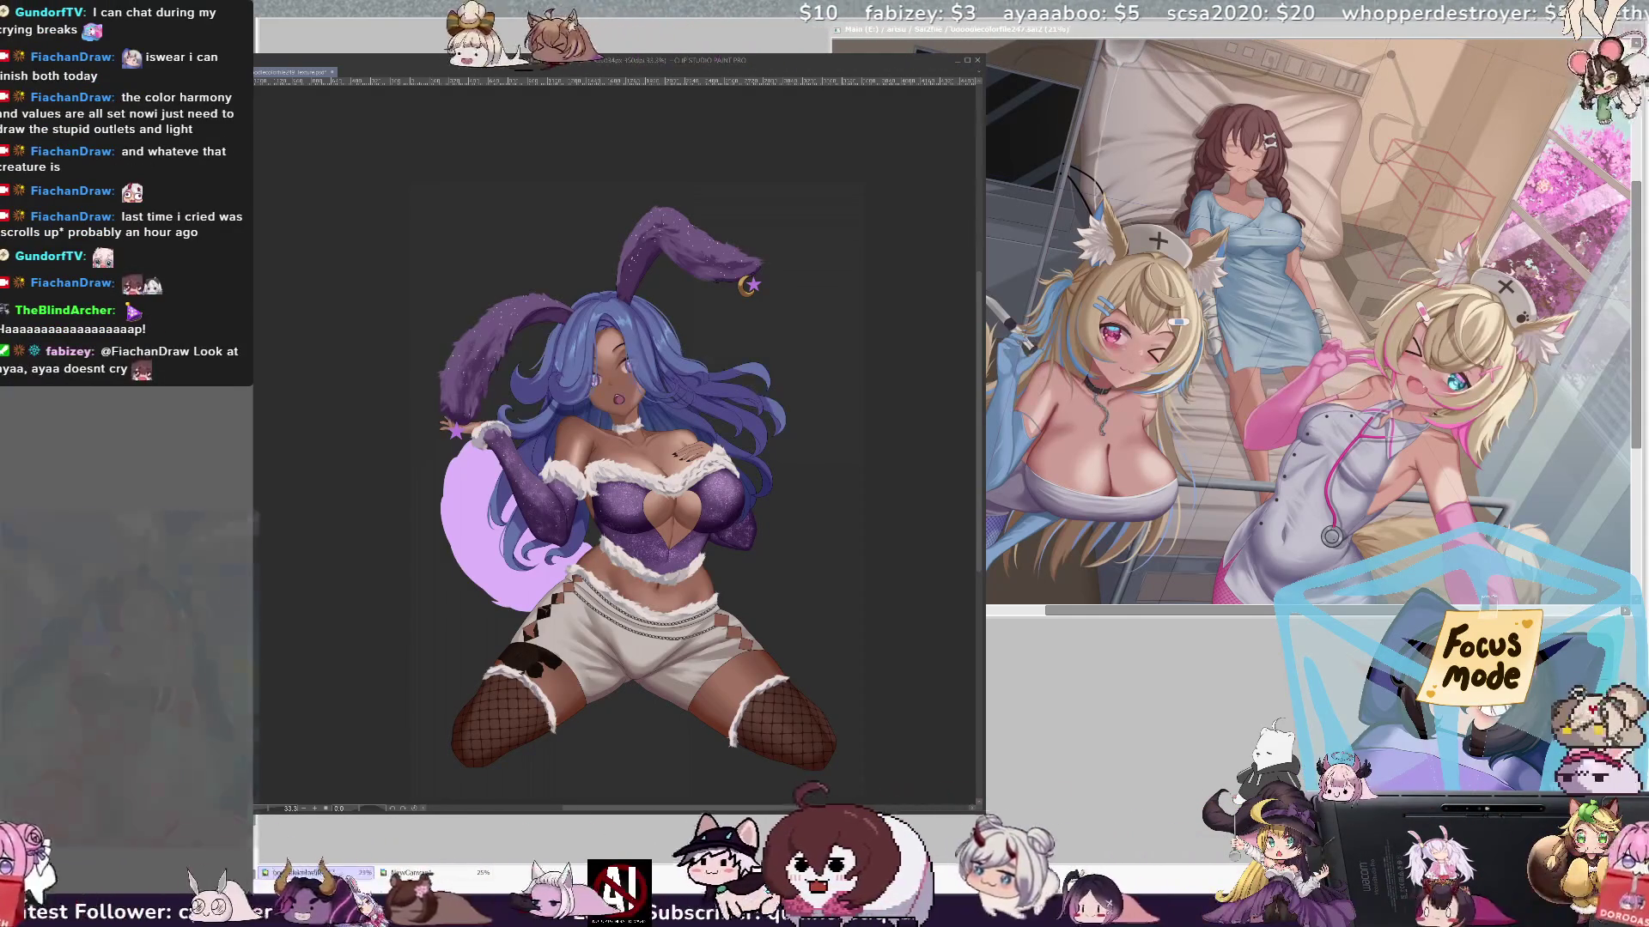
left_click_drag(455, 447, 448, 550)
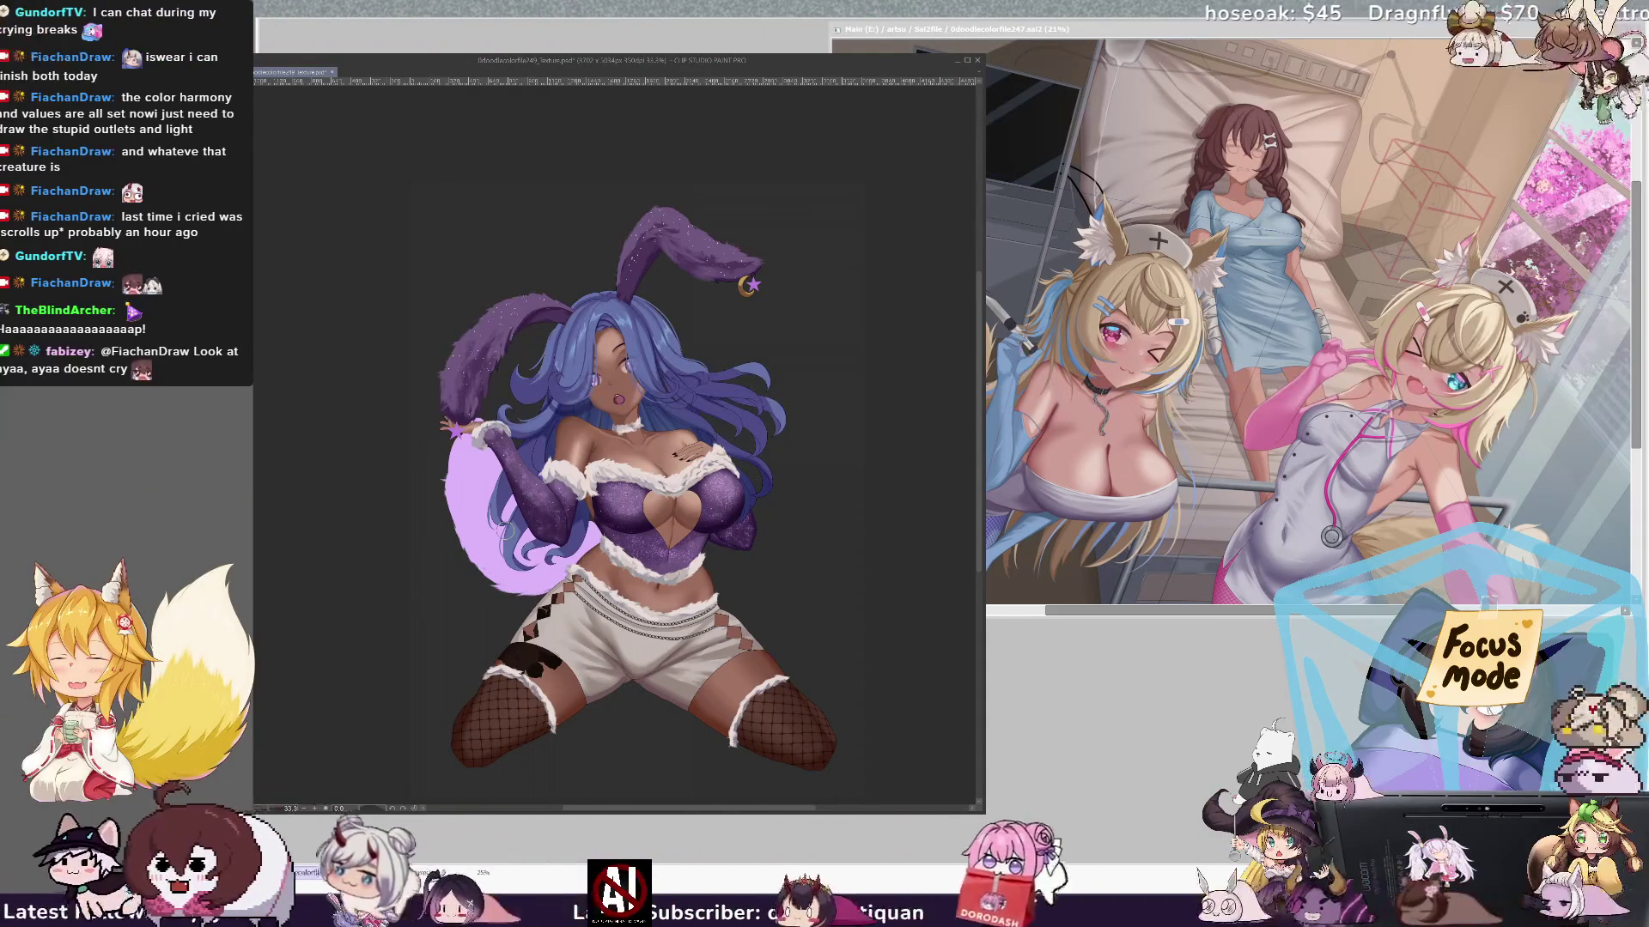
key("ctrl+plus")
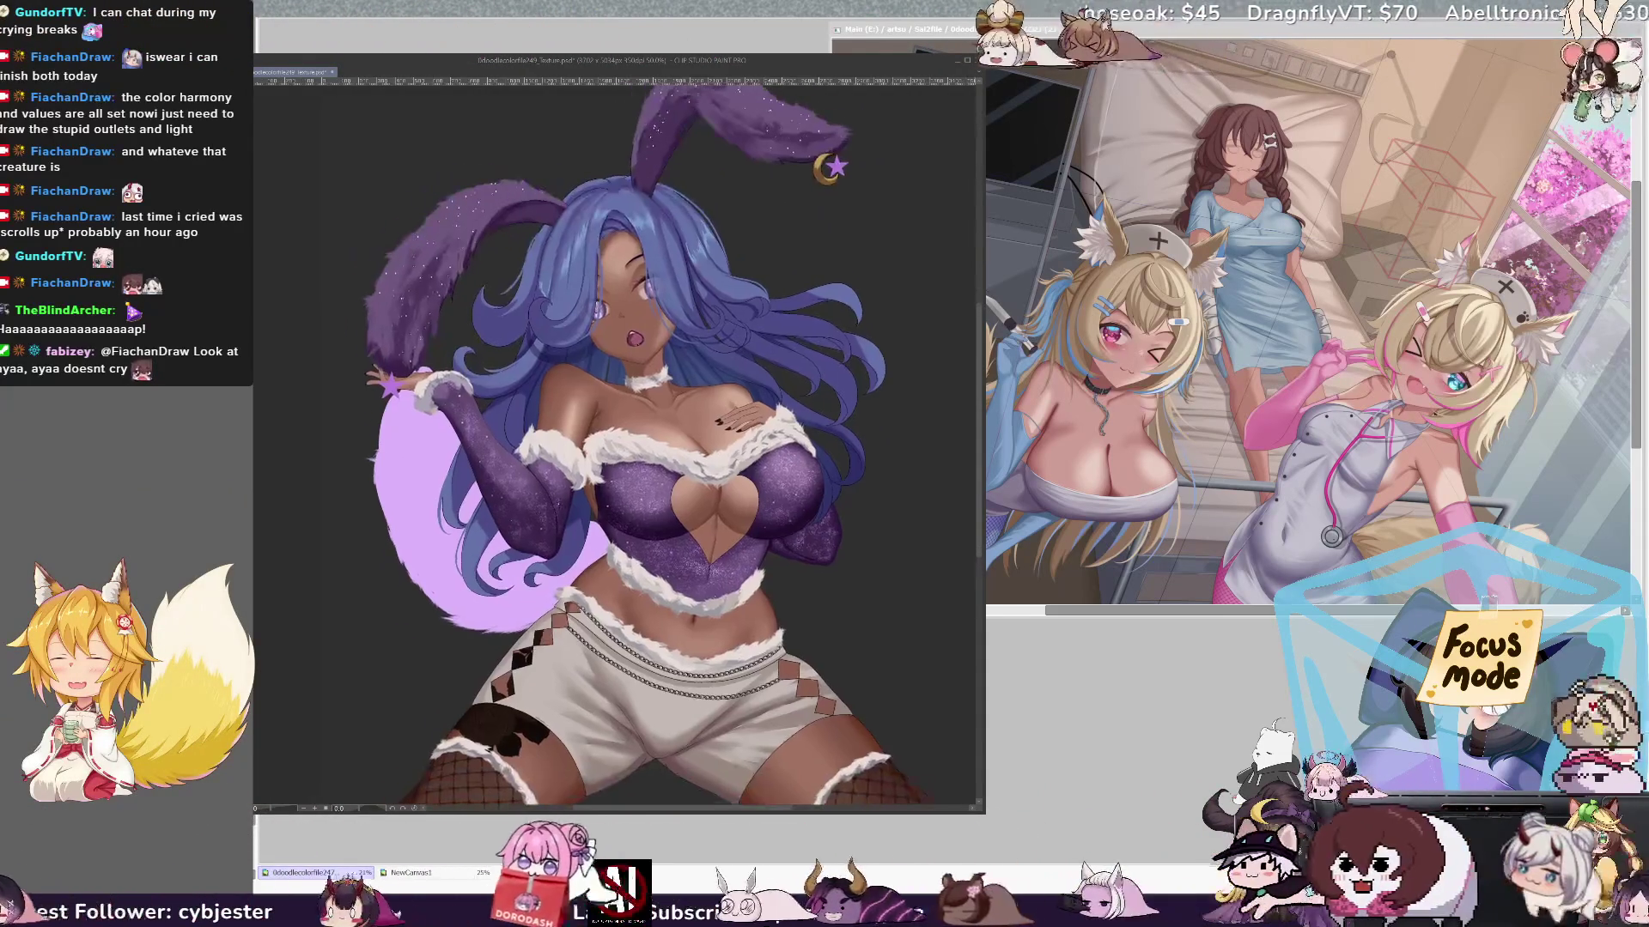